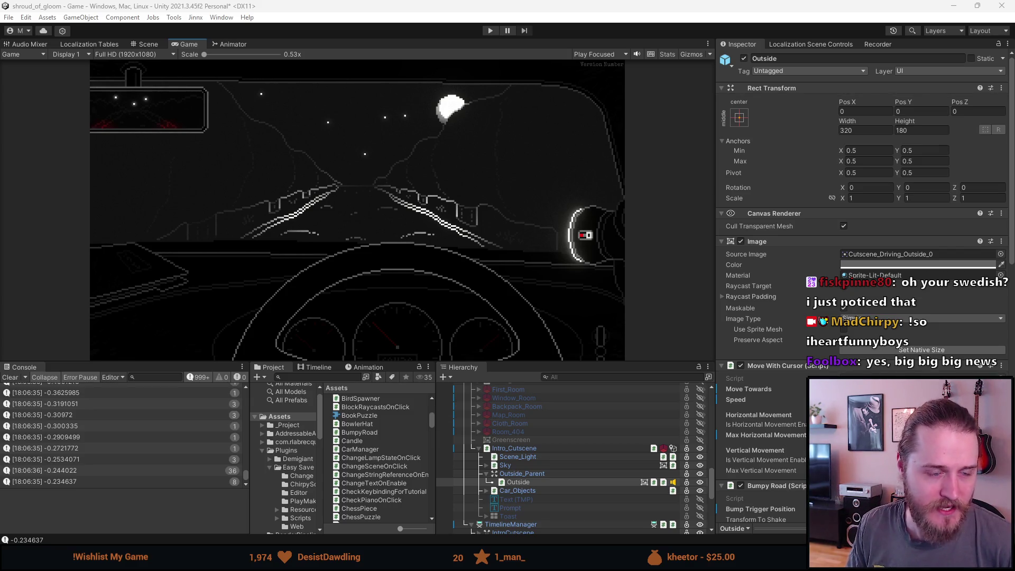
Drag the Firefox window showing the Stop and Smell the Flowers Steam page over Unity
mouse_move(0, 159)
left_mouse_down()
mouse_move(78, 153)
mouse_move(342, 2)
left_mouse_up()
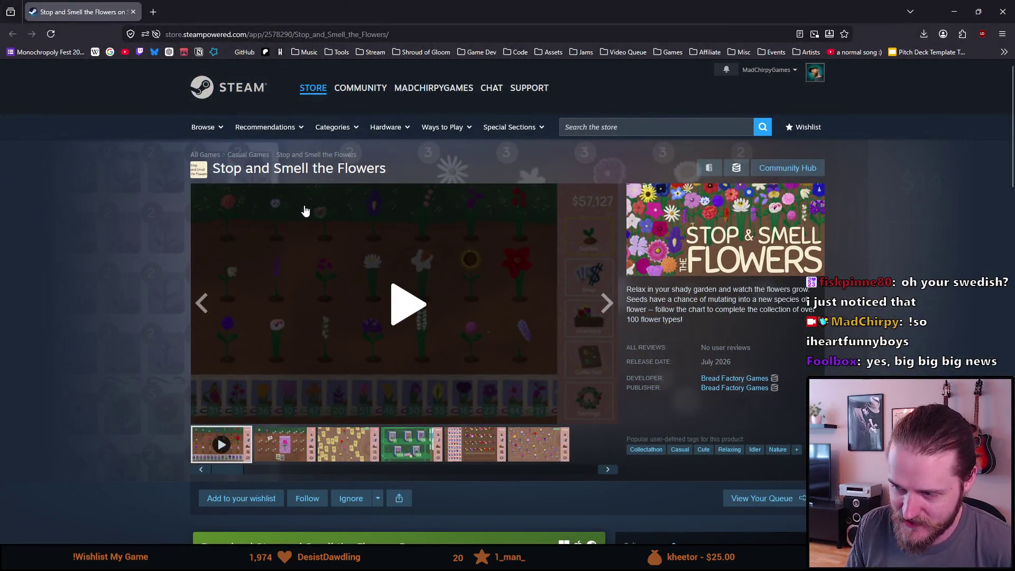
Select the Stop and Smell the Flowers store page address and reload the page
scroll(294, 224, "down", 3)
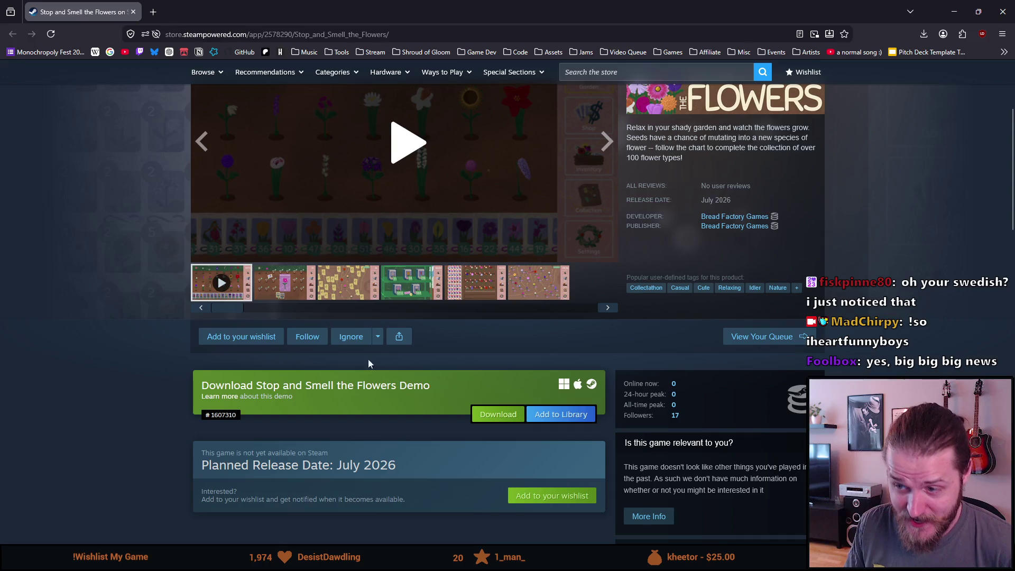
left_click(243, 31)
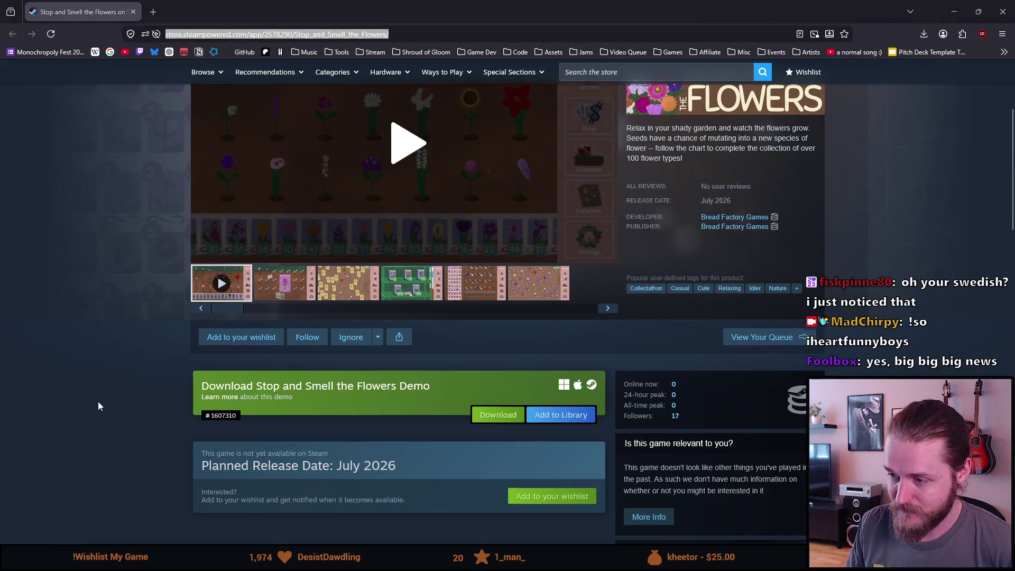
key("F5")
Open the Stop and Smell the Flowers Demo page from its Learn more link and select its address
scroll(99, 397, "down", 5)
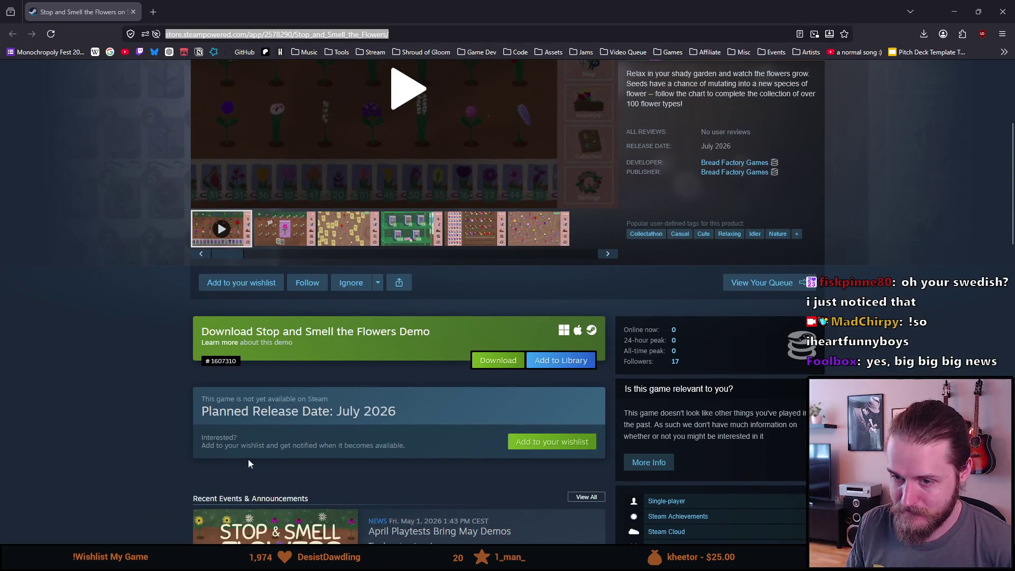
left_click(224, 346)
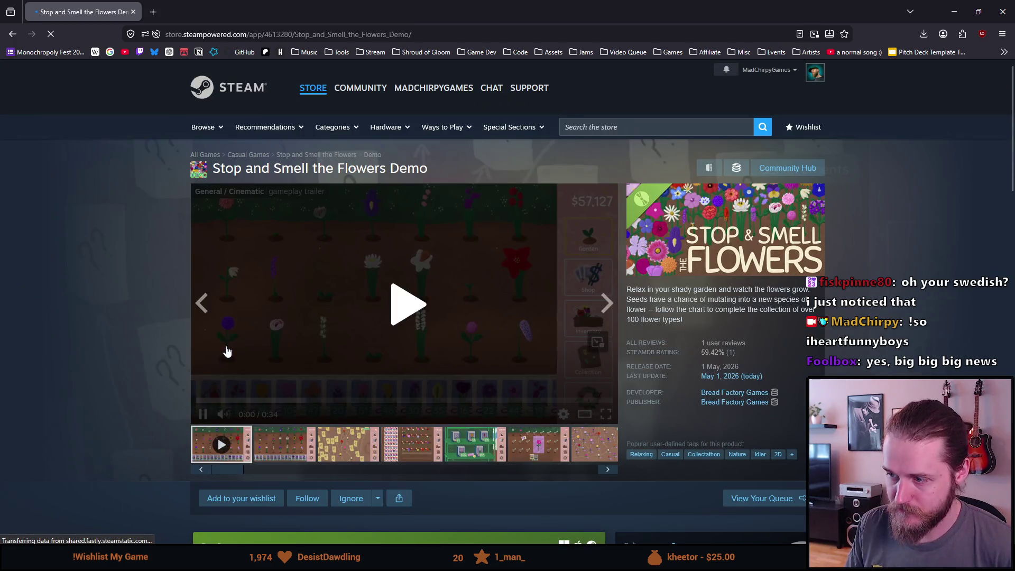
scroll(228, 347, "down", 2)
scroll(495, 307, "up", 2)
left_click(297, 34)
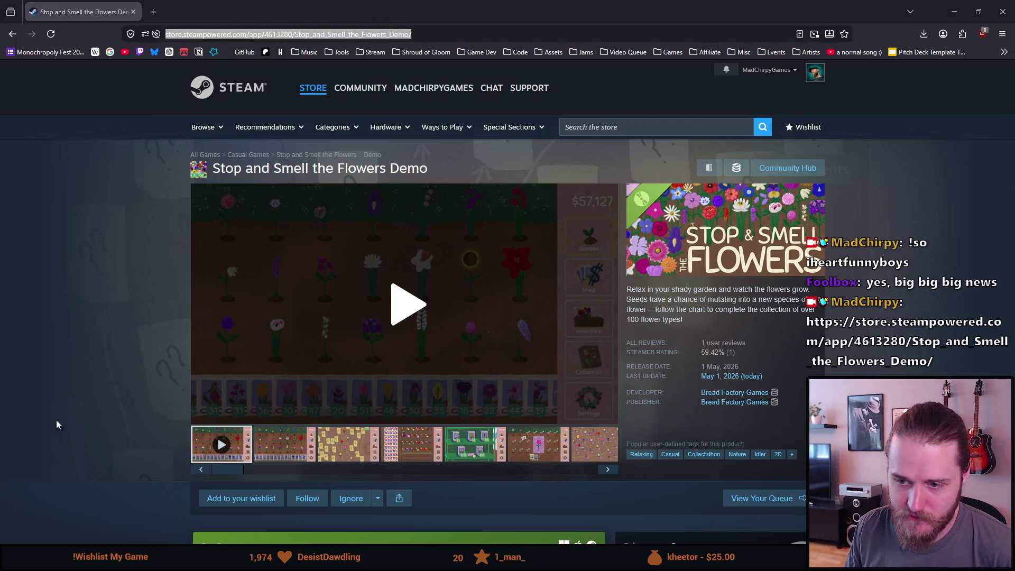
scroll(265, 353, "down", 2)
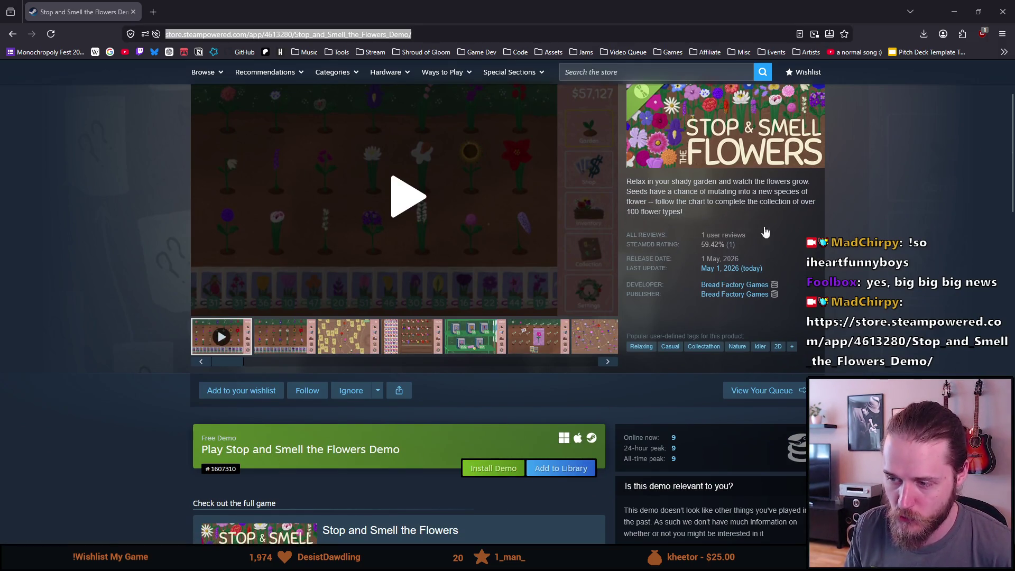
scroll(265, 248, "up", 2)
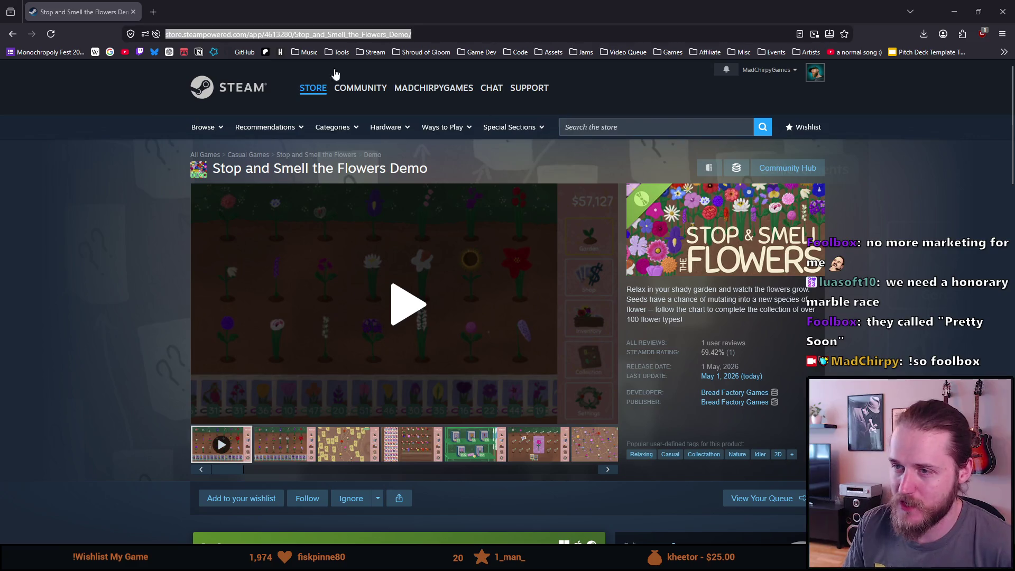
middle_click(235, 93)
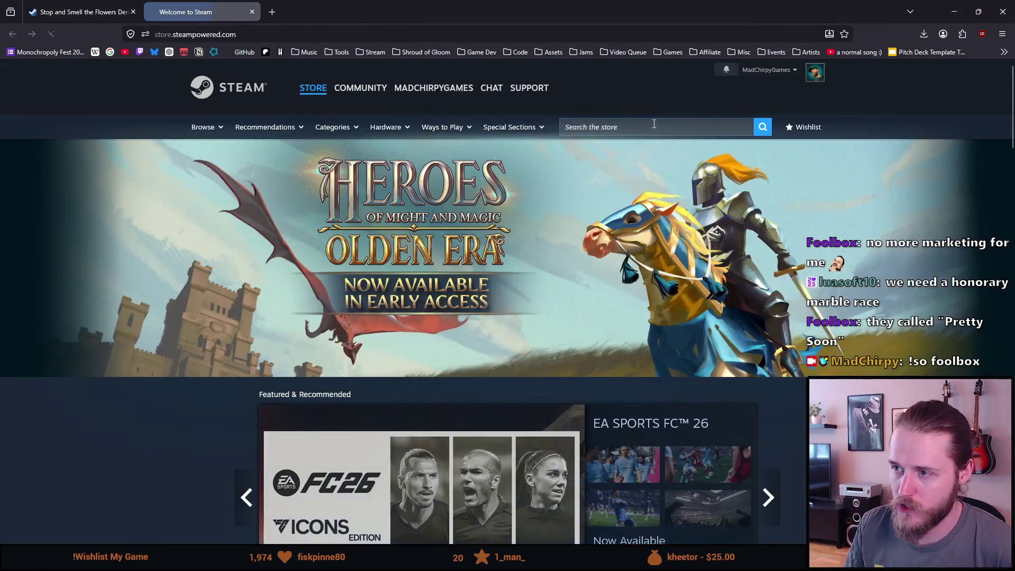
Search the store for 'scopecreep' and open the SCOPECREEP store page
left_click(656, 128)
type("sc")
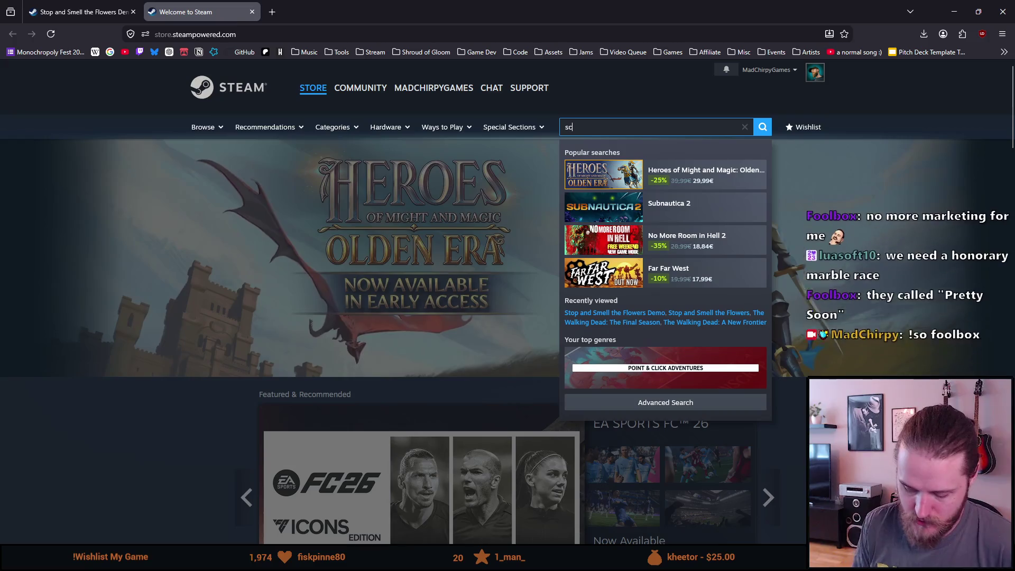
type("opecreep")
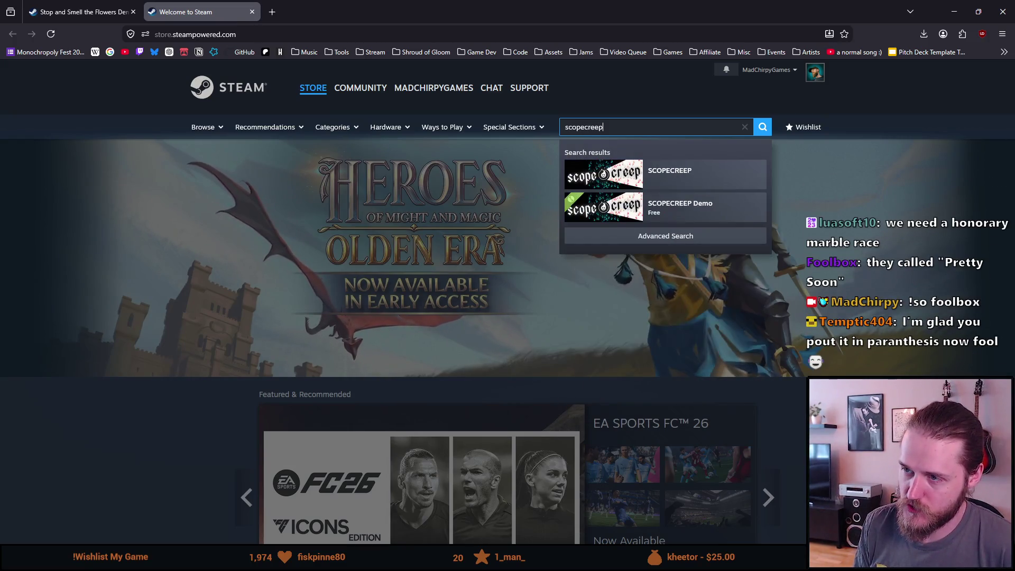
key("Down")
key("Return")
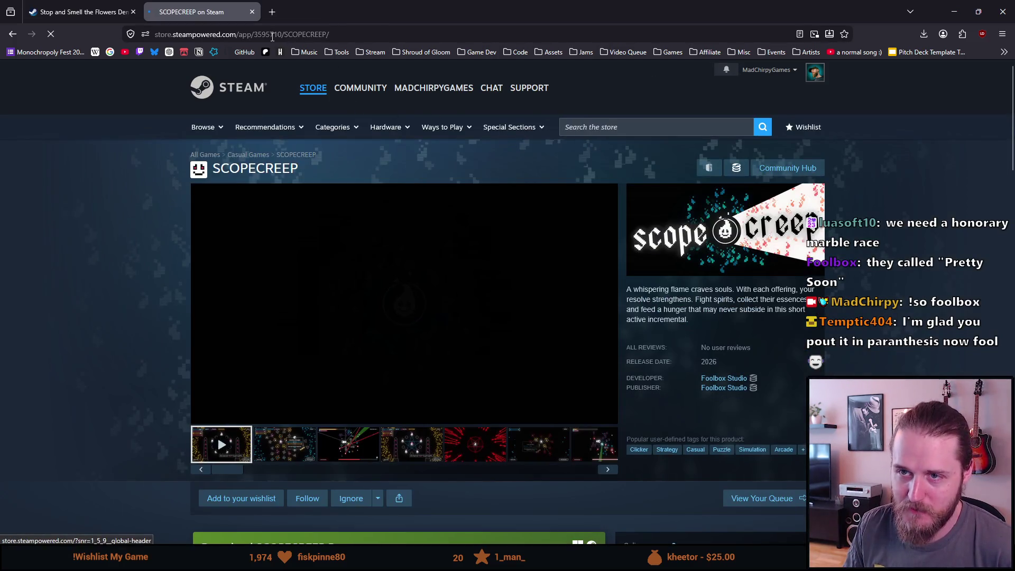
left_click(272, 34)
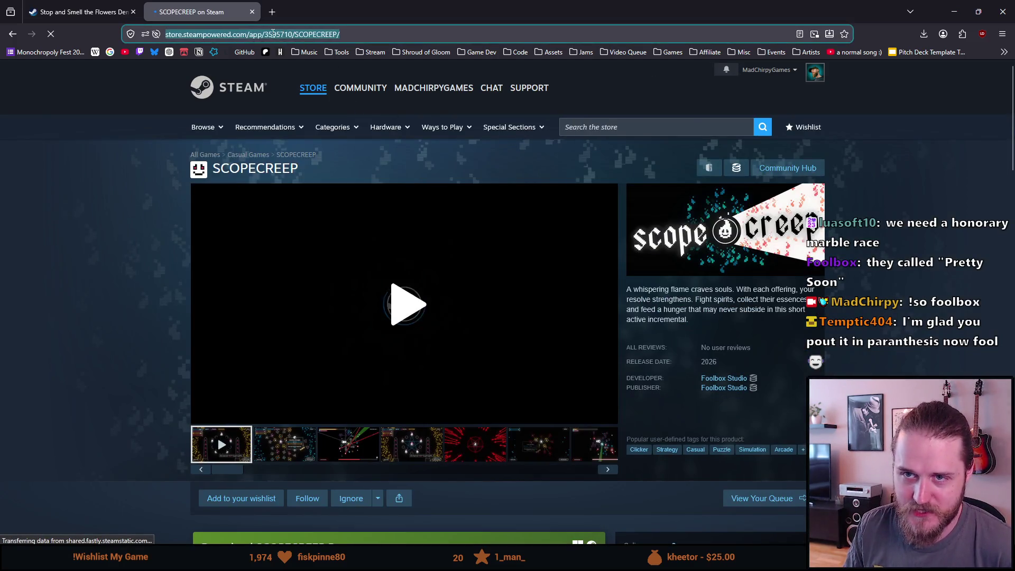
left_click(107, 259)
Browse the SCOPECREEP screenshots, including the pentagram, red-laser and skill-tree shots
scroll(108, 261, "down", 2)
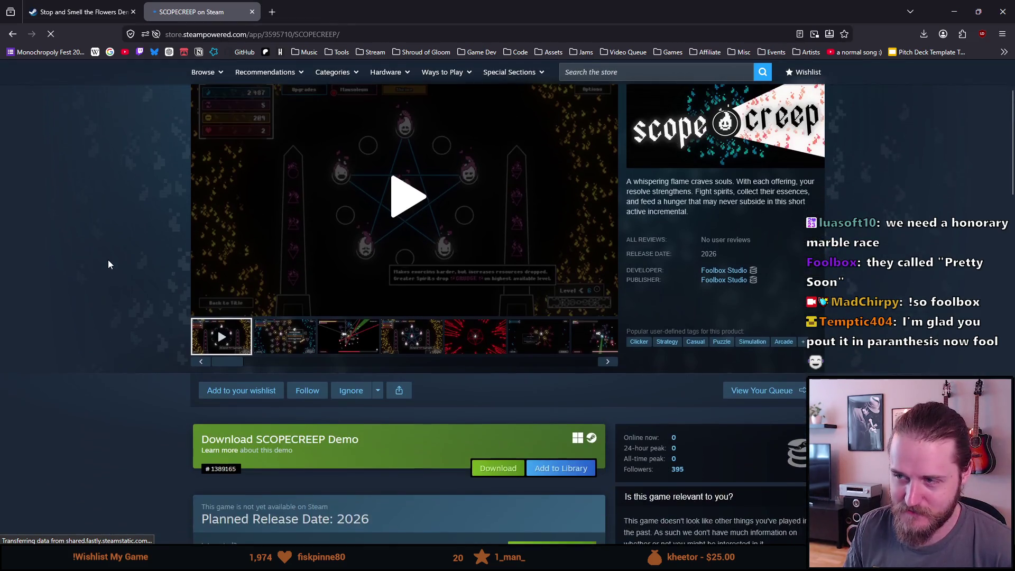
scroll(108, 259, "up", 2)
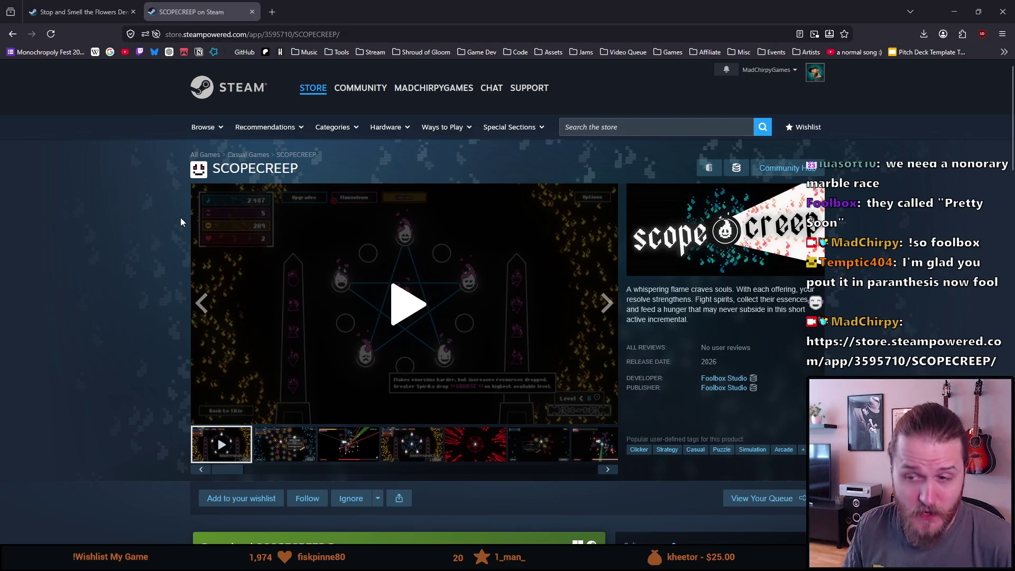
left_click(288, 443)
left_click(324, 441)
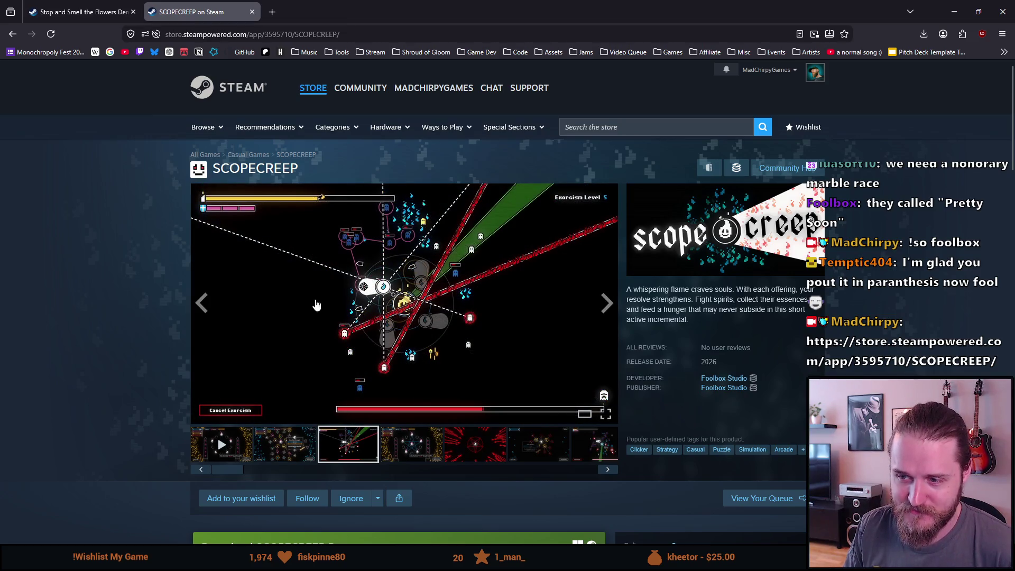
left_click(400, 460)
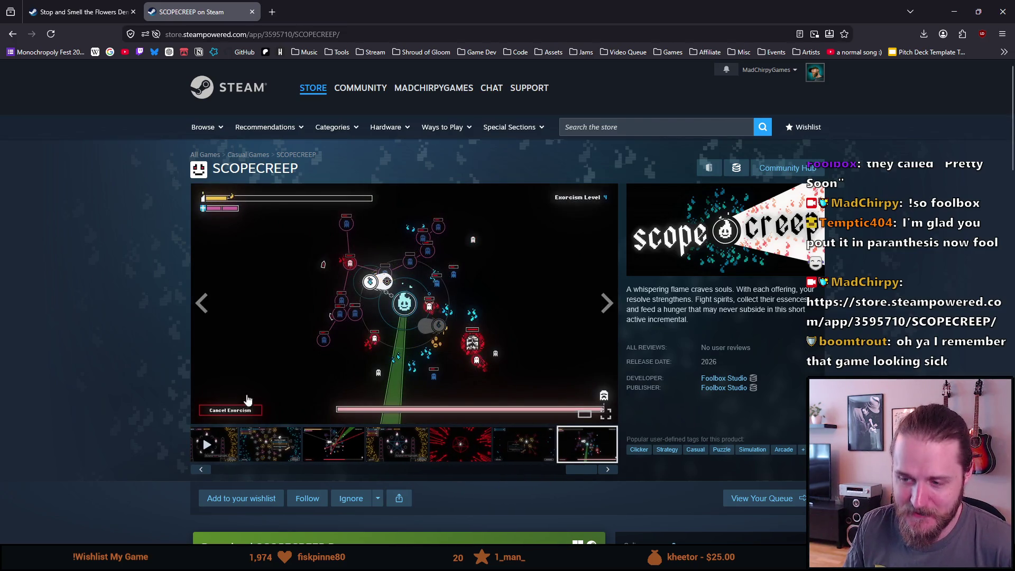
left_click(489, 447)
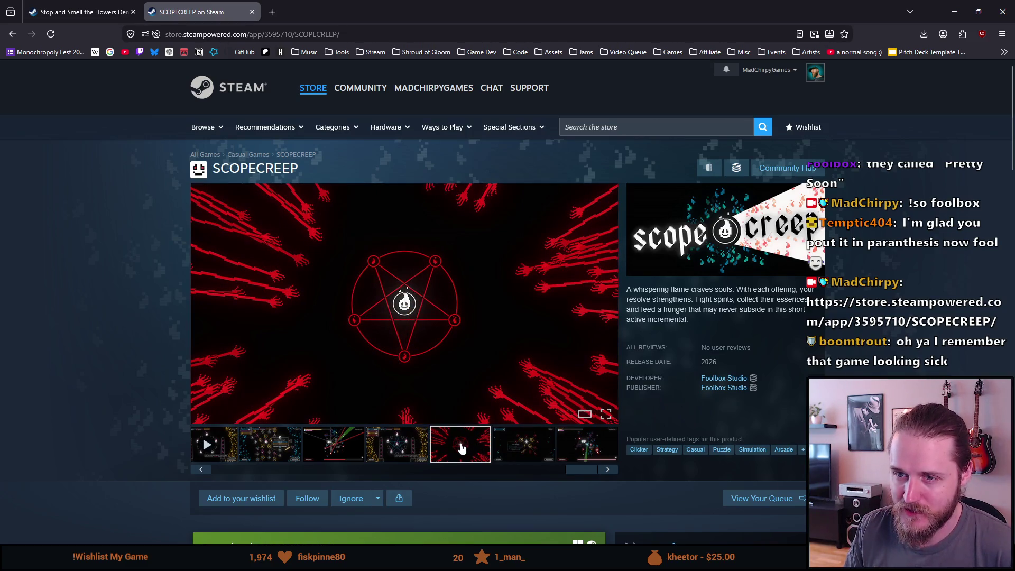
left_click(406, 454)
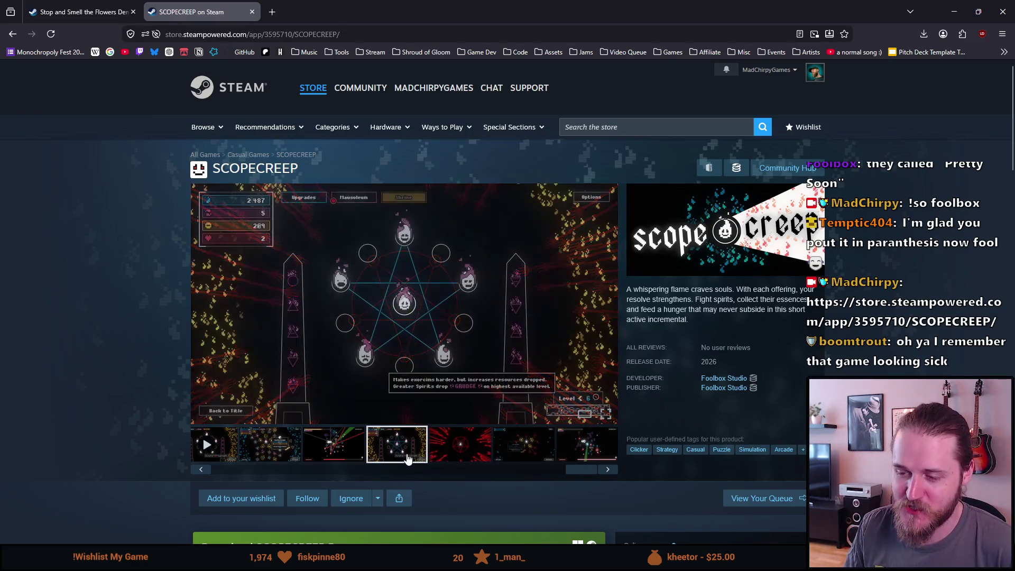
left_click(357, 450)
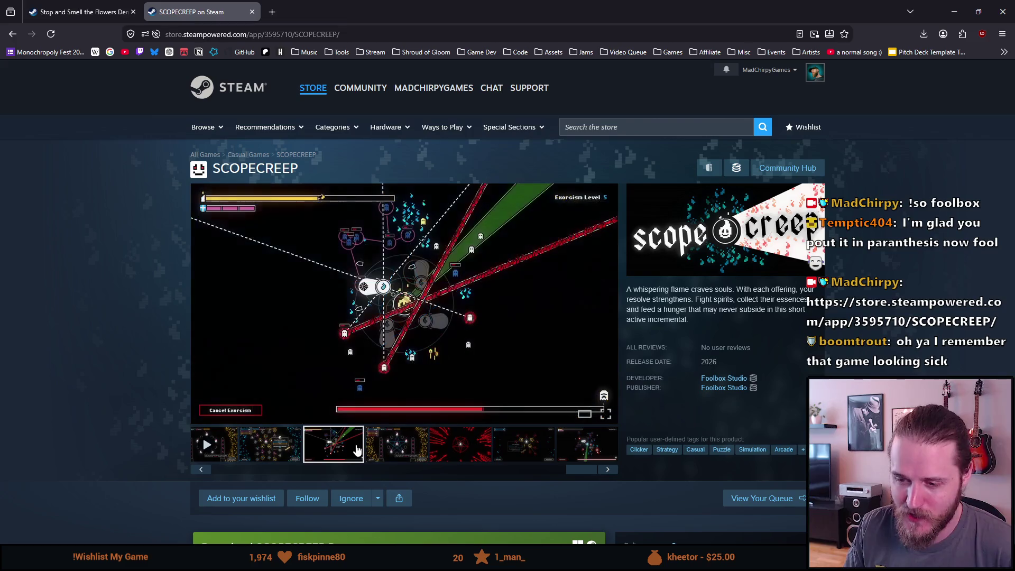
left_click(275, 457)
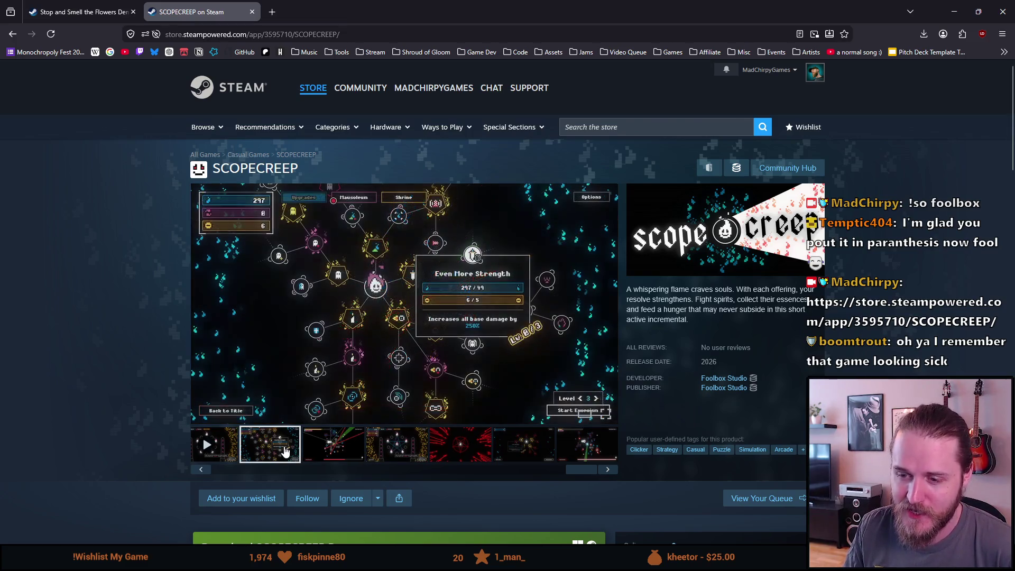
left_click(236, 469)
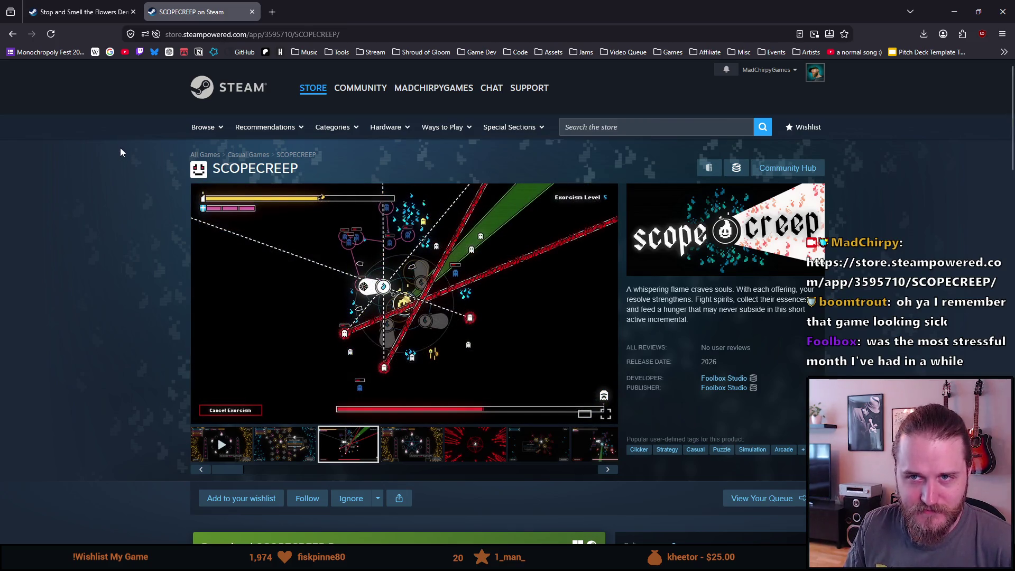
Switch back to the Stop and Smell the Flowers Demo tab
left_click(108, 8)
left_click(154, 7)
left_click(141, 6)
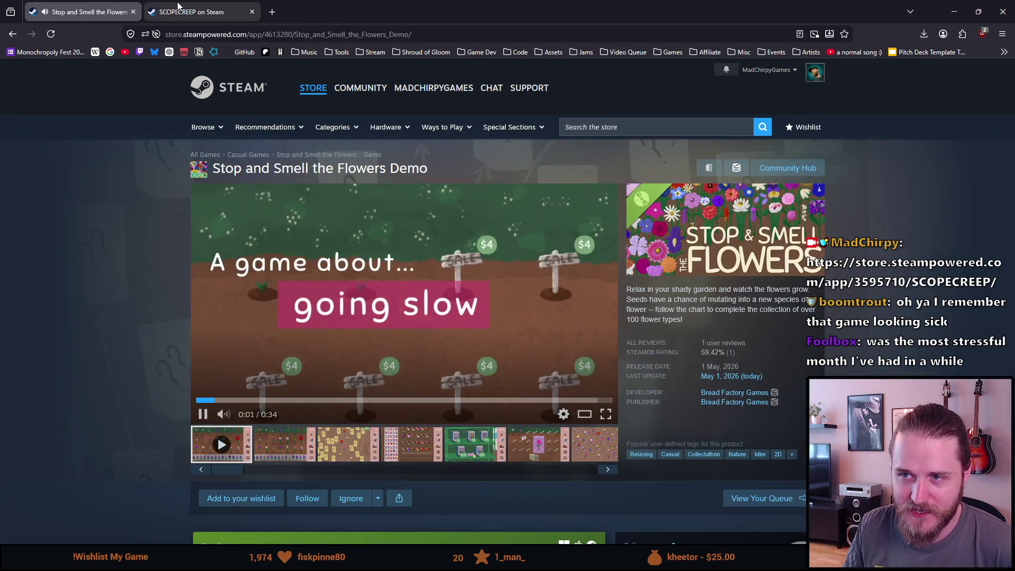
From the SCOPECREEP tab, open the SCOPECREEP Demo store page via the Download SCOPECREEP Demo link
left_click(154, 9)
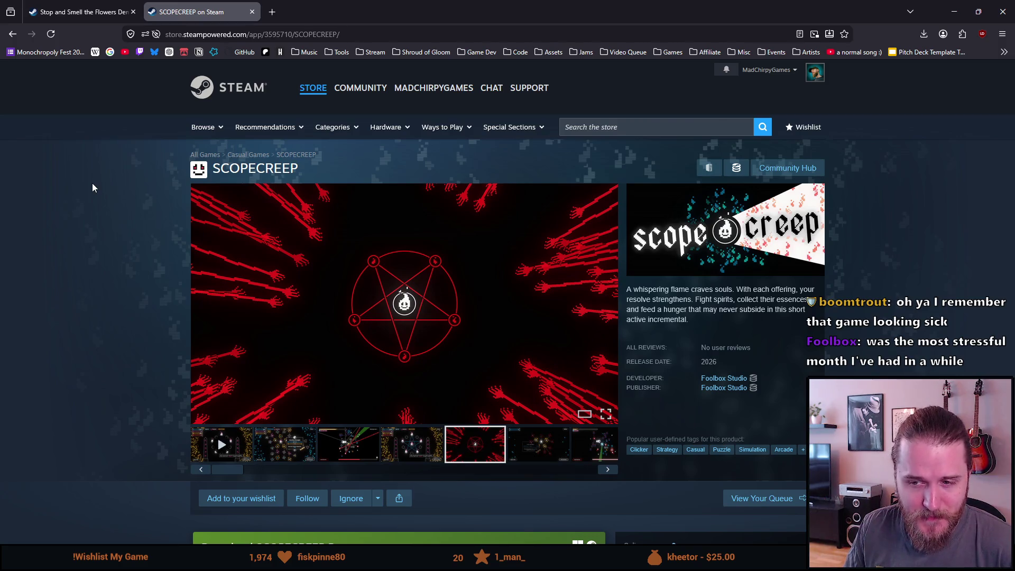
scroll(90, 182, "down", 5)
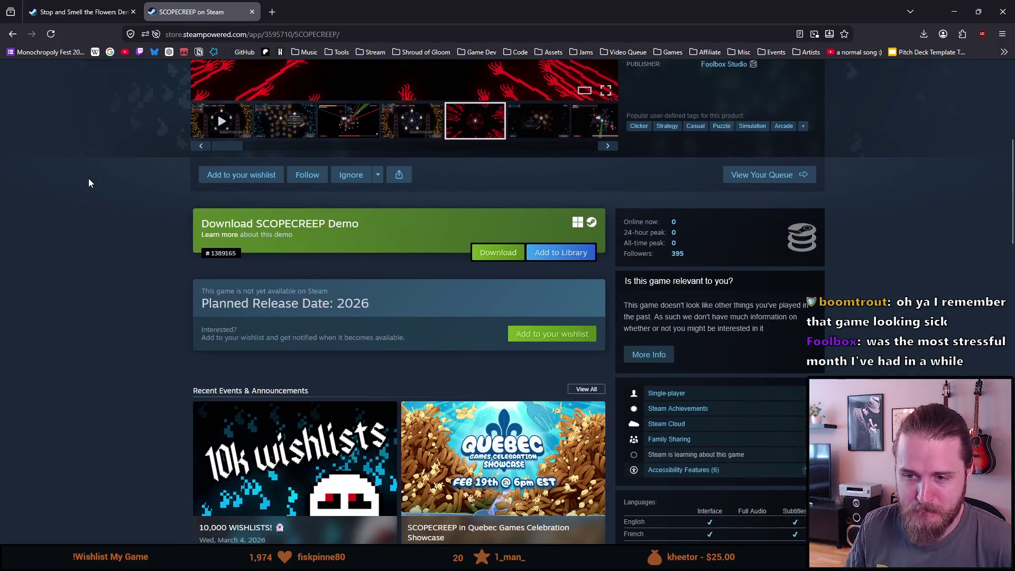
left_click(217, 225)
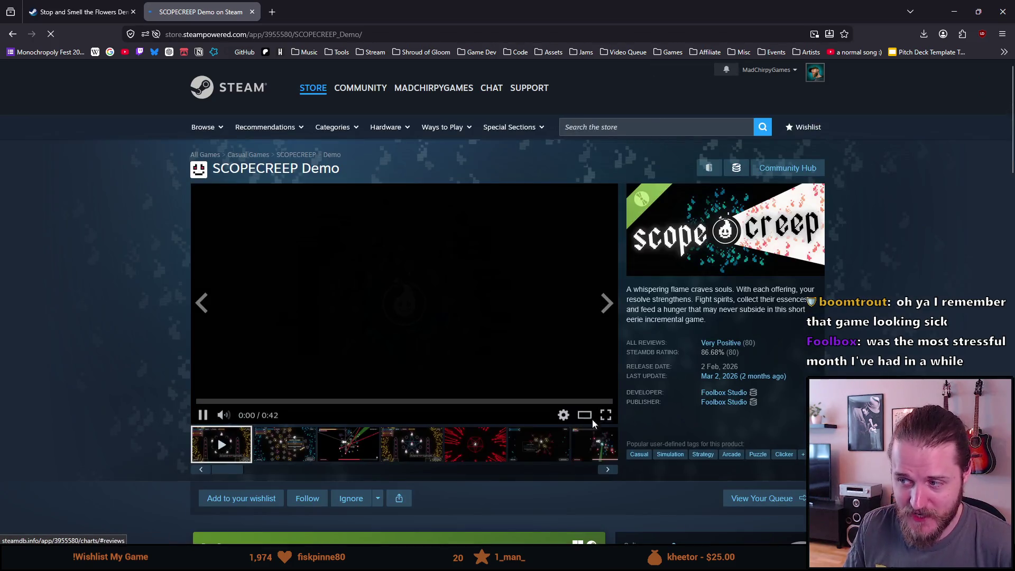
scroll(304, 404, "down", 4)
scroll(306, 394, "up", 4)
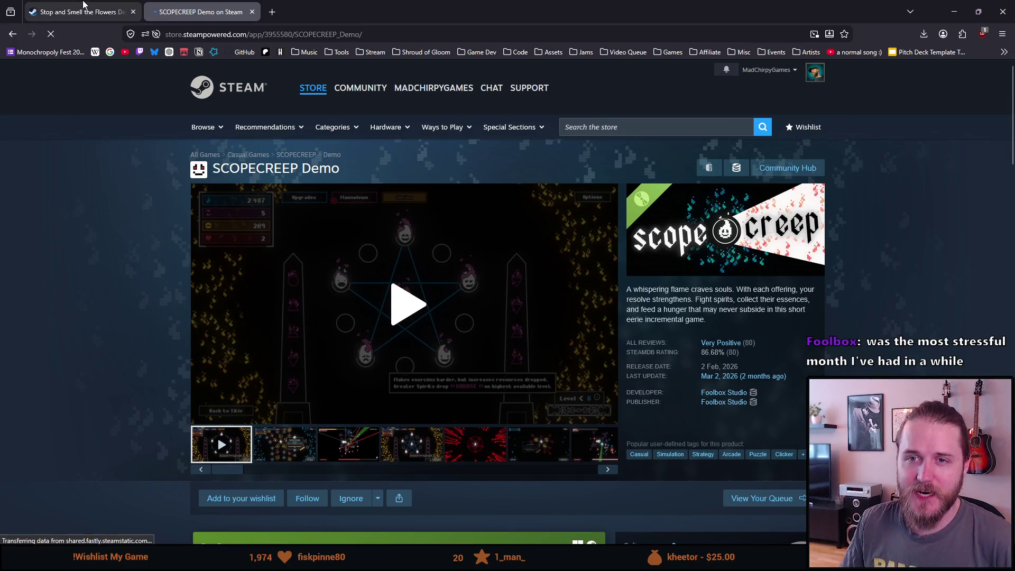
Switch to the Stop and Smell the Flowers Demo tab and let its trailer play
left_click(83, 4)
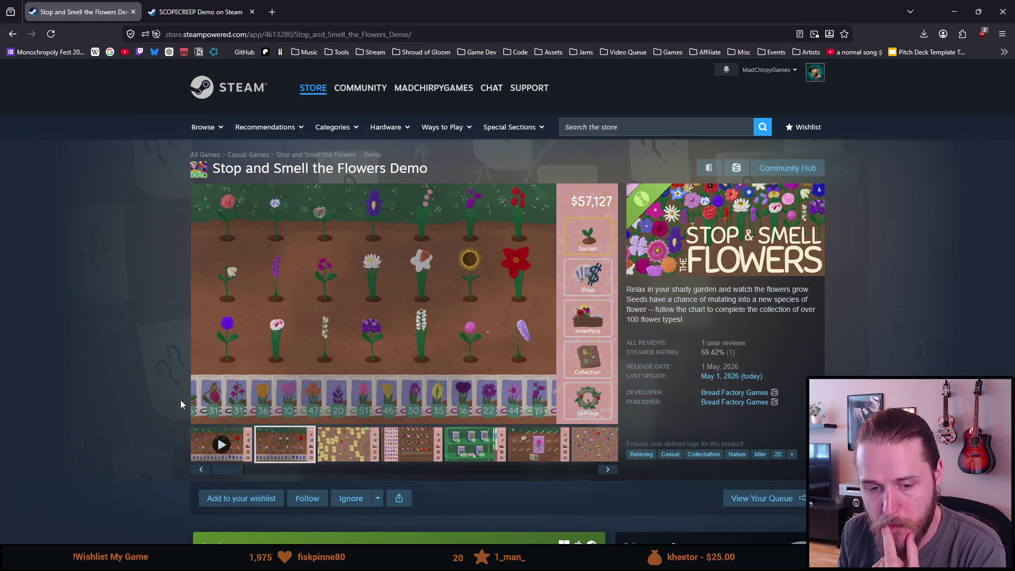
Select the Stop and Smell the Flowers Demo title, then list the saved Shroud of Gloom bookmarks
scroll(179, 399, "down", 3)
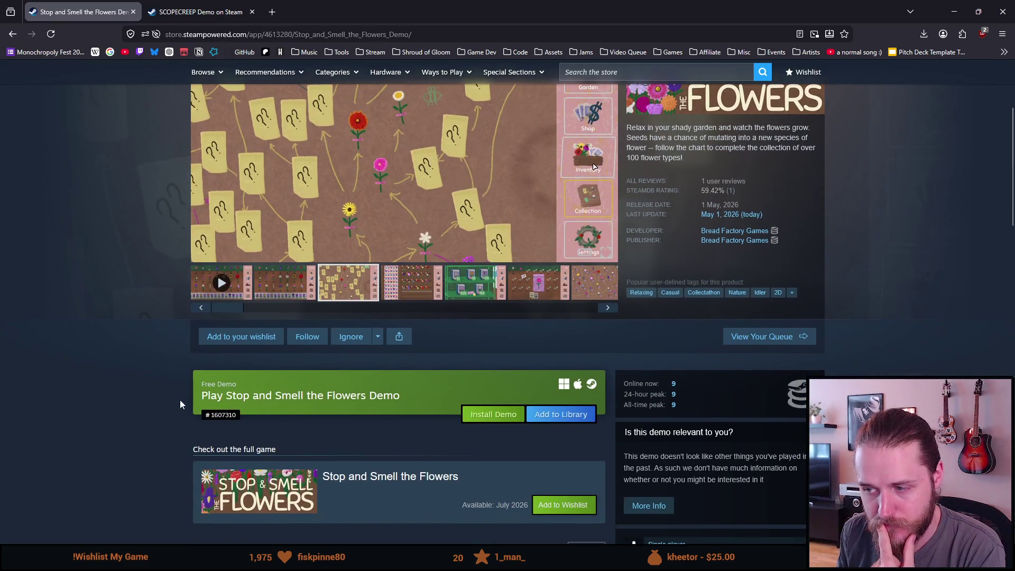
scroll(180, 399, "up", 3)
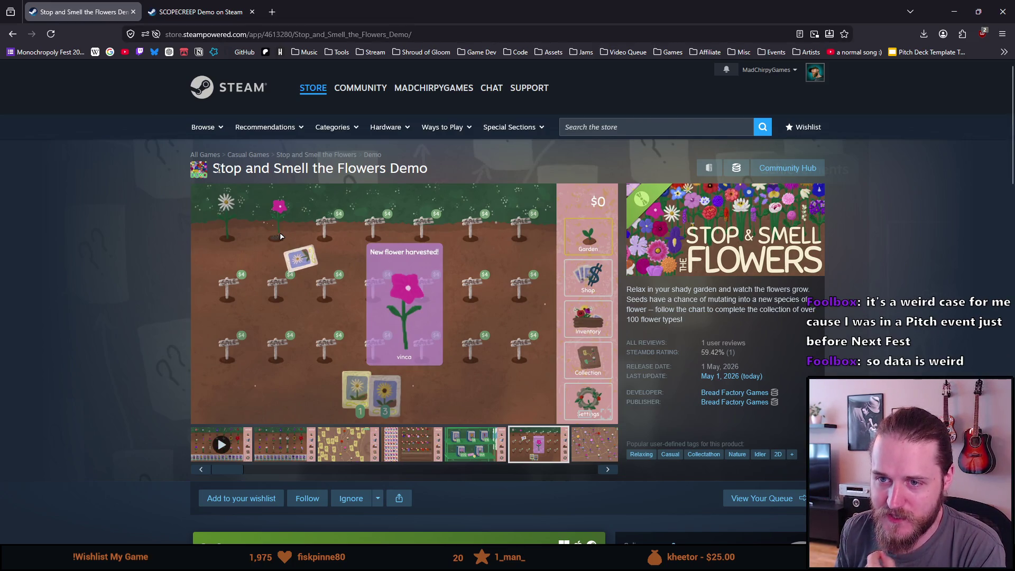
mouse_move(213, 175)
left_mouse_down()
mouse_move(429, 172)
mouse_move(216, 168)
left_mouse_up()
left_click(438, 178)
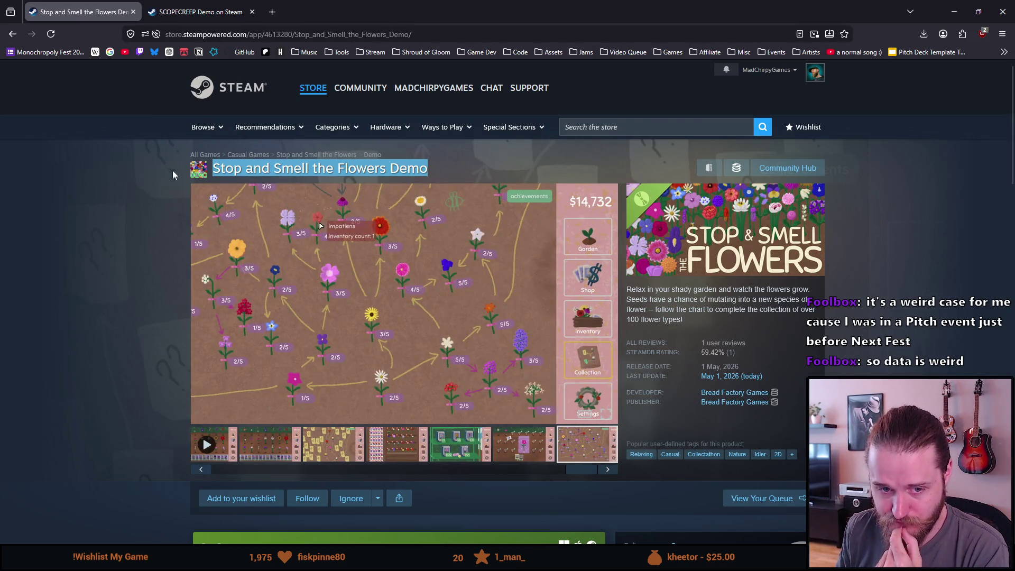
left_click(67, 238)
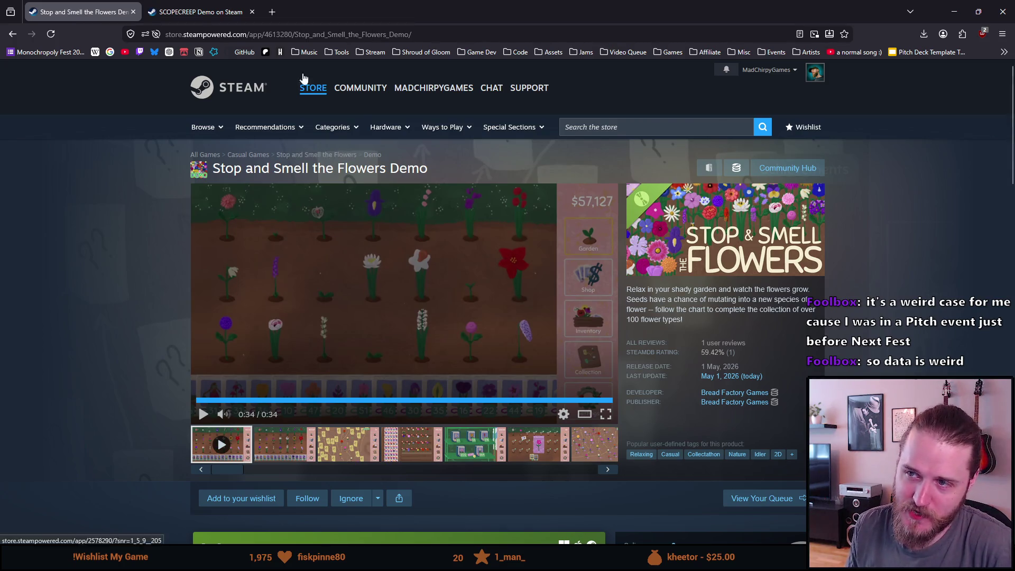
left_click(418, 52)
Open the Shroud of Gloom Store Page bookmark in a new tab and scroll through it
left_click(411, 72)
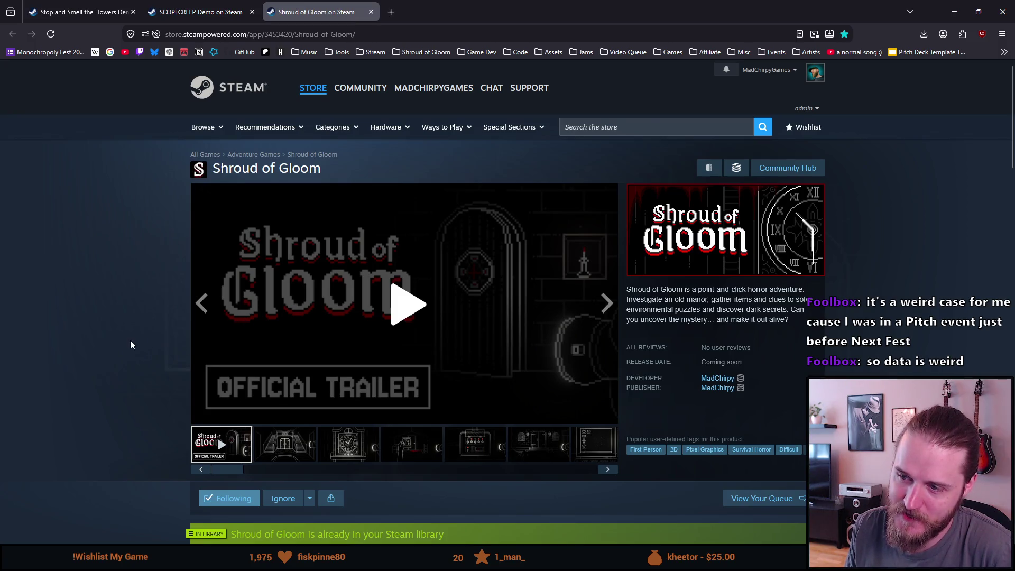
scroll(132, 345, "down", 5)
scroll(132, 344, "down", 2)
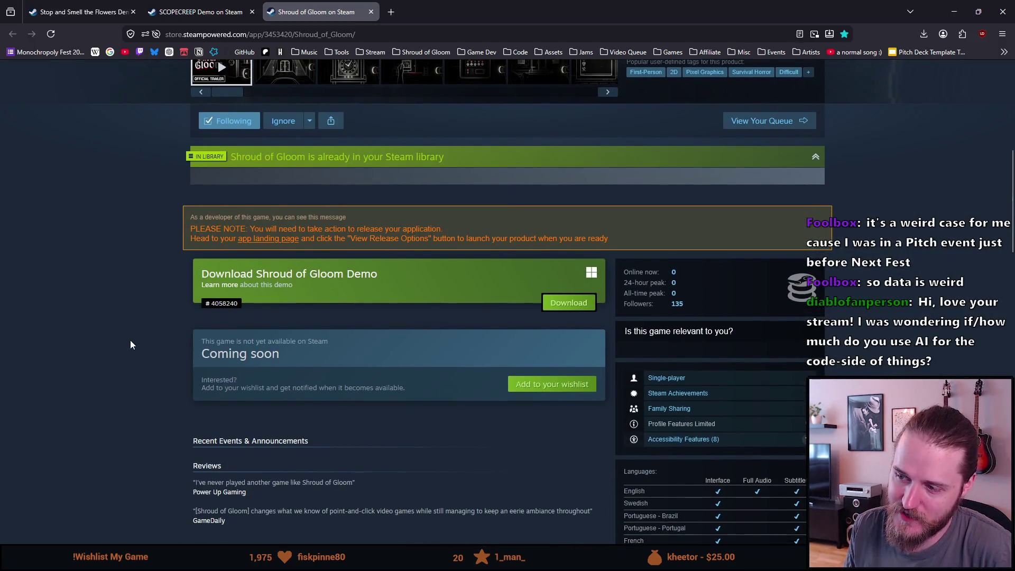
scroll(132, 345, "down", 8)
scroll(132, 341, "down", 7)
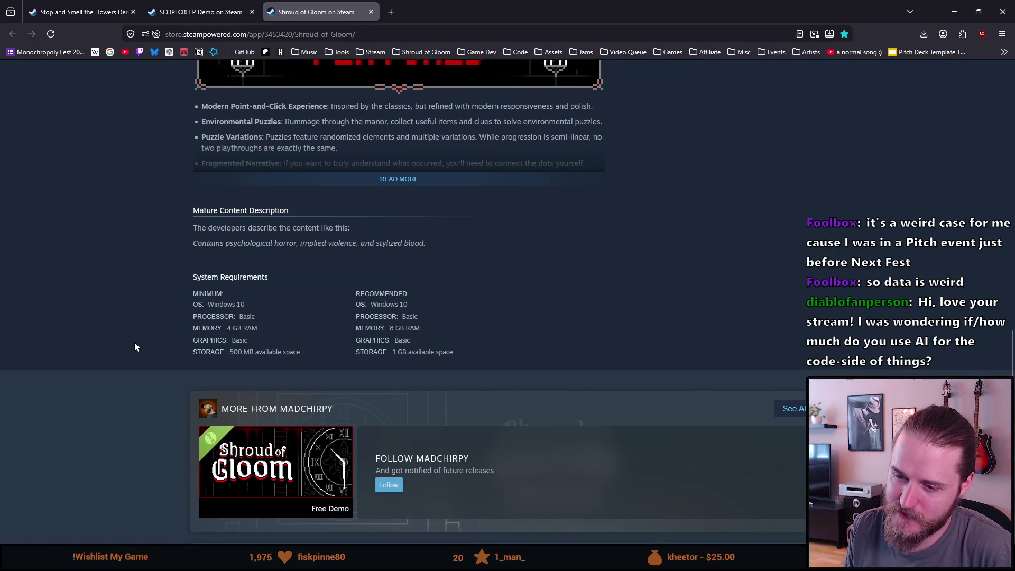
scroll(135, 343, "up", 15)
scroll(133, 342, "up", 6)
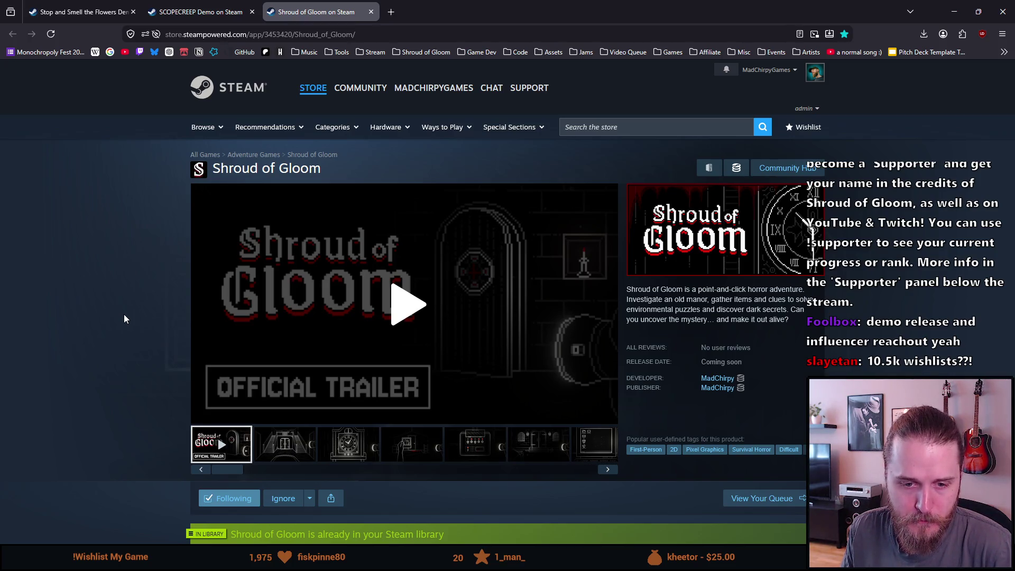
scroll(124, 318, "down", 1)
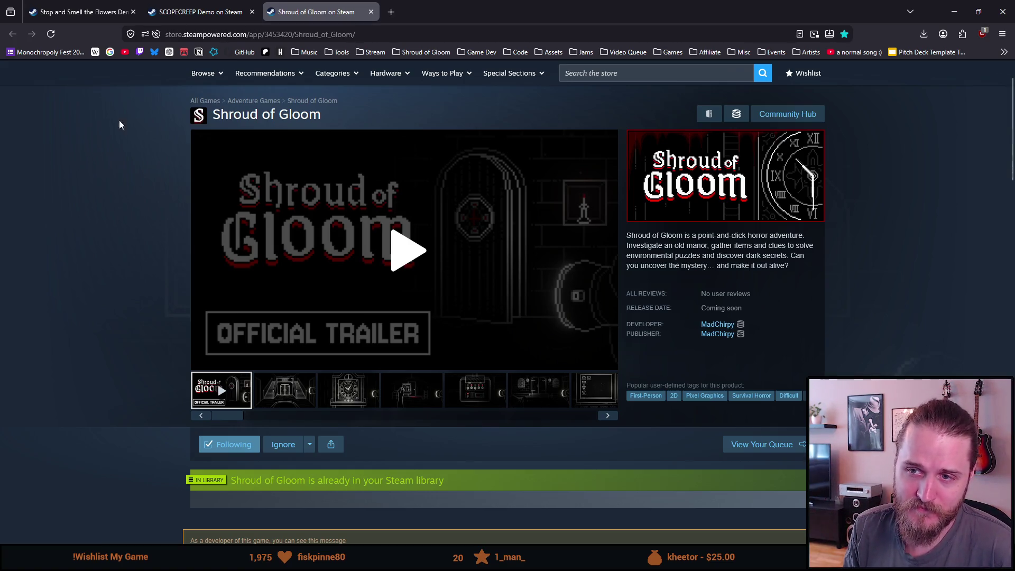
triple_click(216, 115)
left_click(117, 144)
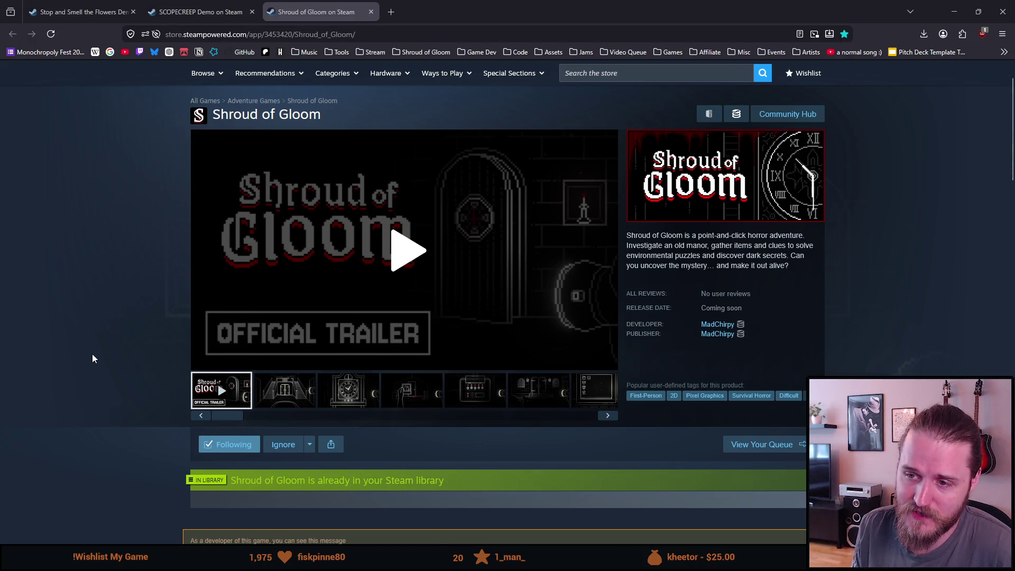
Scroll through the Shroud of Gloom demo, reviews and About sections, then back to the top
scroll(92, 359, "down", 5)
scroll(93, 359, "down", 2)
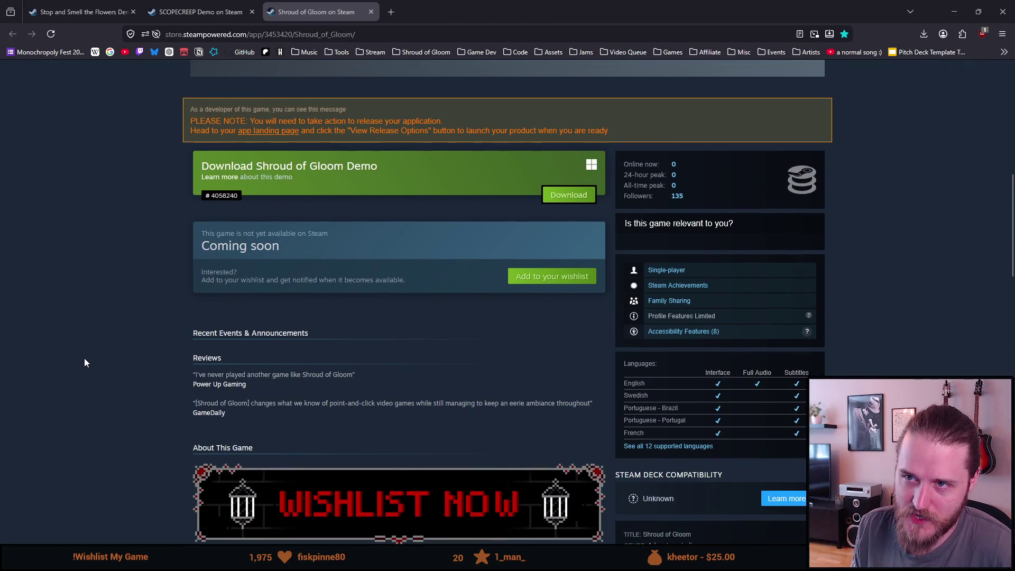
scroll(86, 360, "up", 1)
scroll(81, 358, "up", 1)
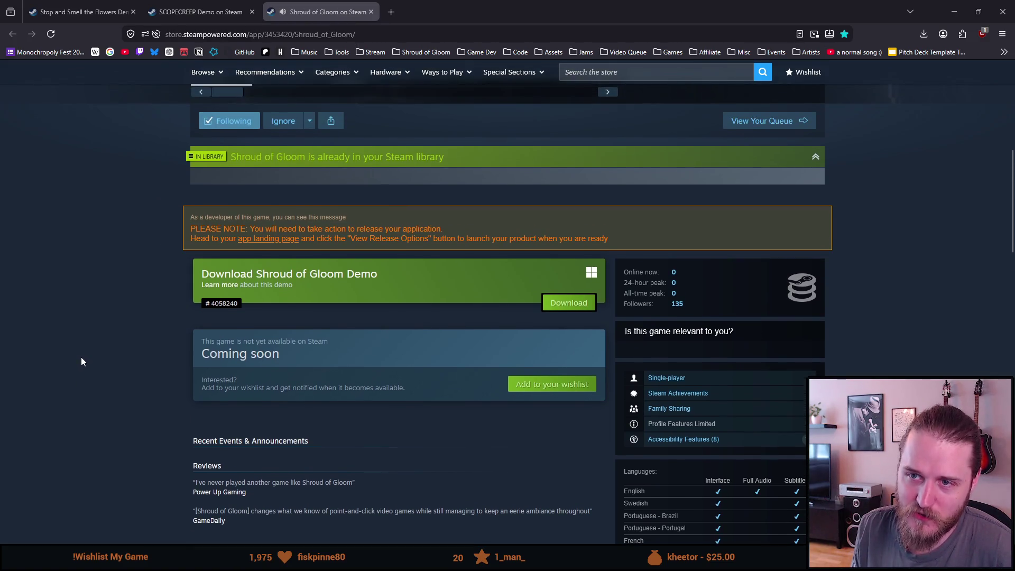
scroll(81, 358, "down", 7)
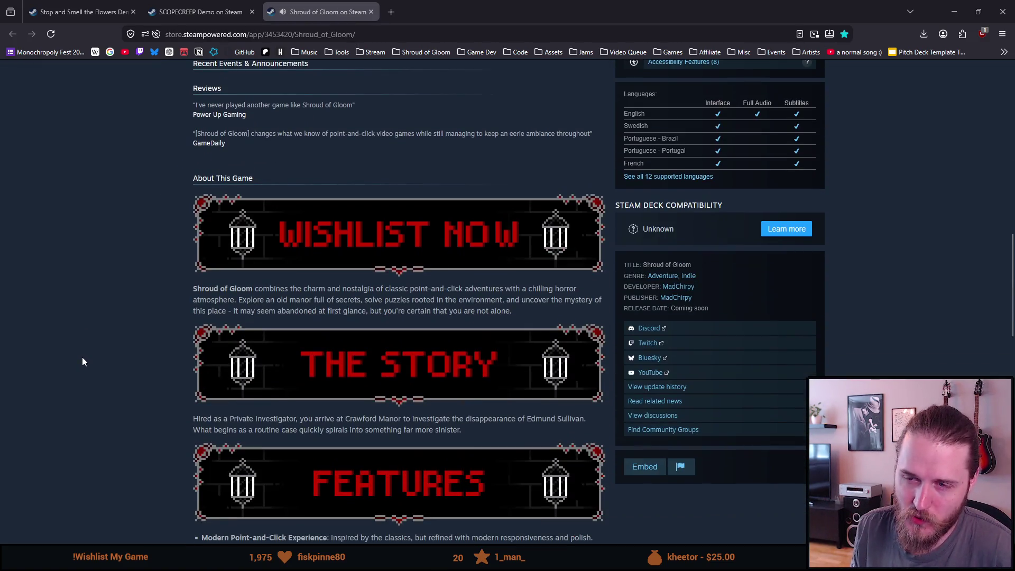
scroll(89, 358, "down", 3)
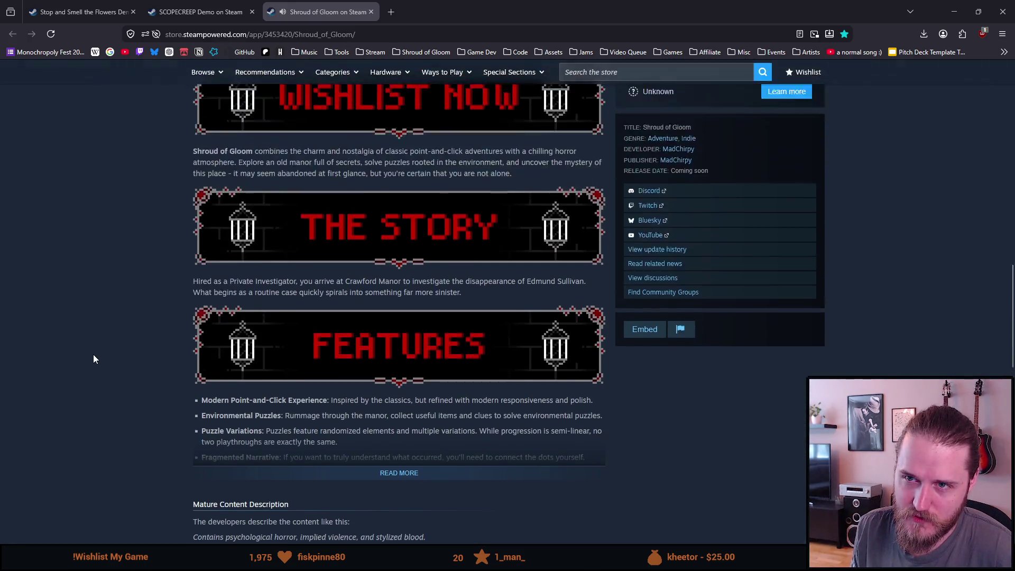
scroll(93, 357, "up", 12)
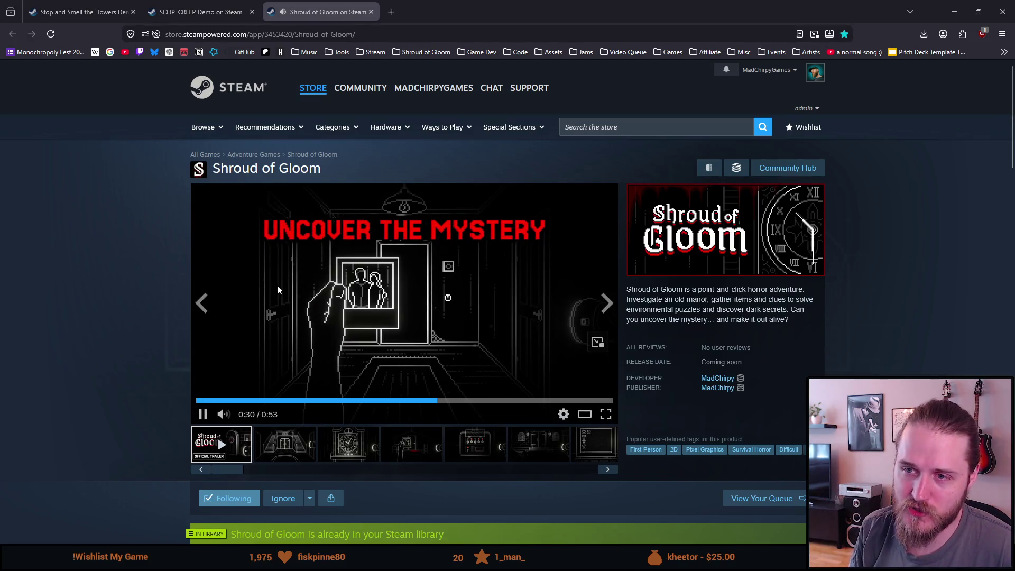
Pause the Shroud of Gloom trailer at 0:31 by clicking the video
left_click(279, 285)
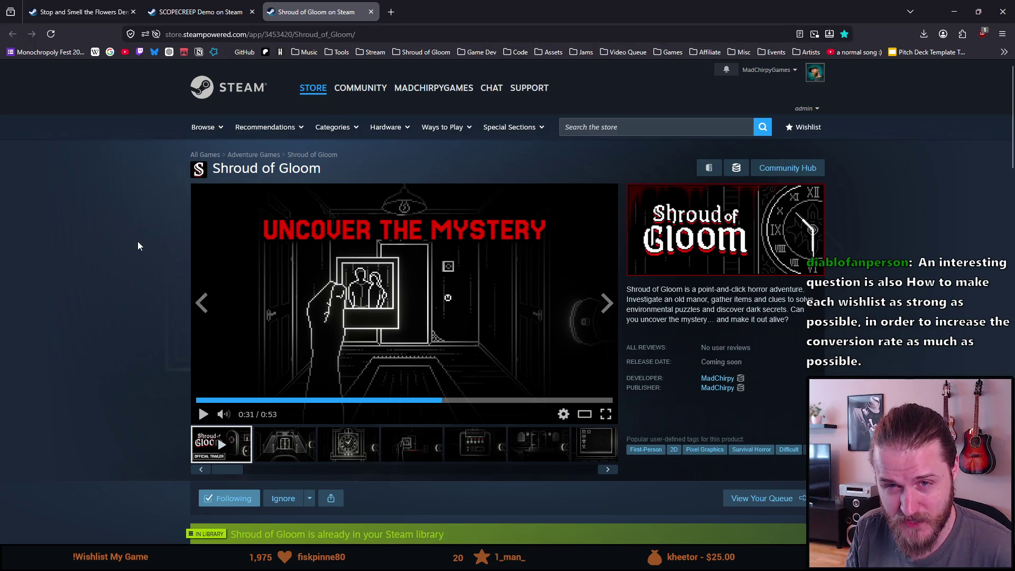
scroll(138, 242, "down", 2)
scroll(138, 242, "down", 7)
scroll(138, 240, "up", 4)
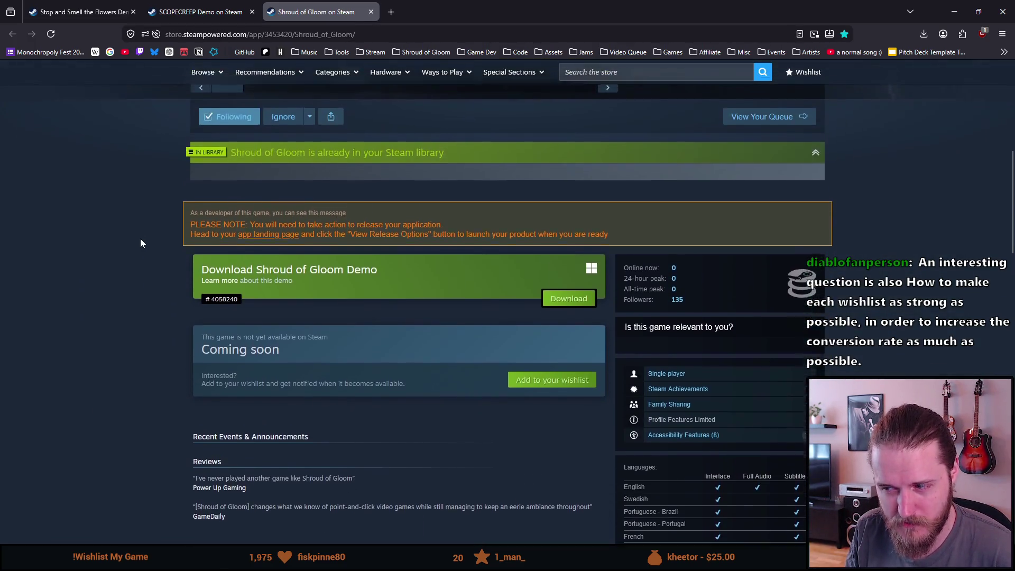
scroll(140, 241, "up", 3)
scroll(134, 233, "up", 2)
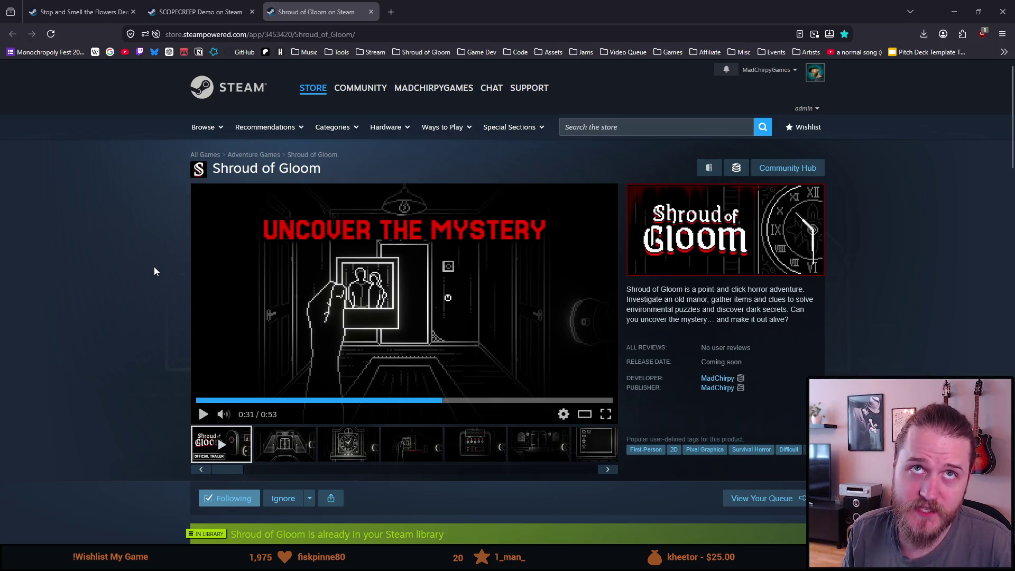
Scroll down the Shroud of Gloom store page below the paused trailer
scroll(154, 267, "down", 10)
scroll(153, 270, "up", 10)
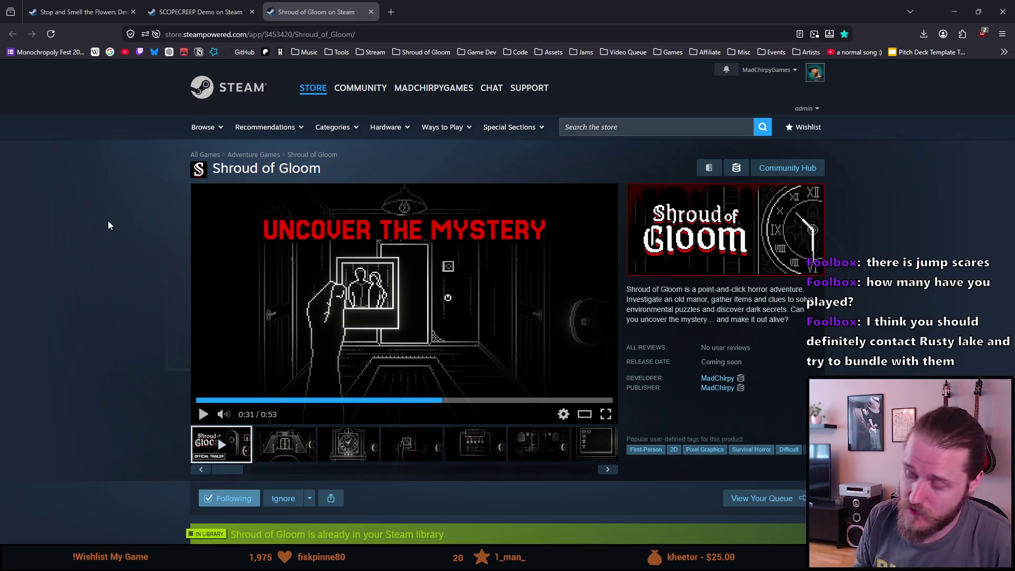
left_click(585, 128)
type("rabbi")
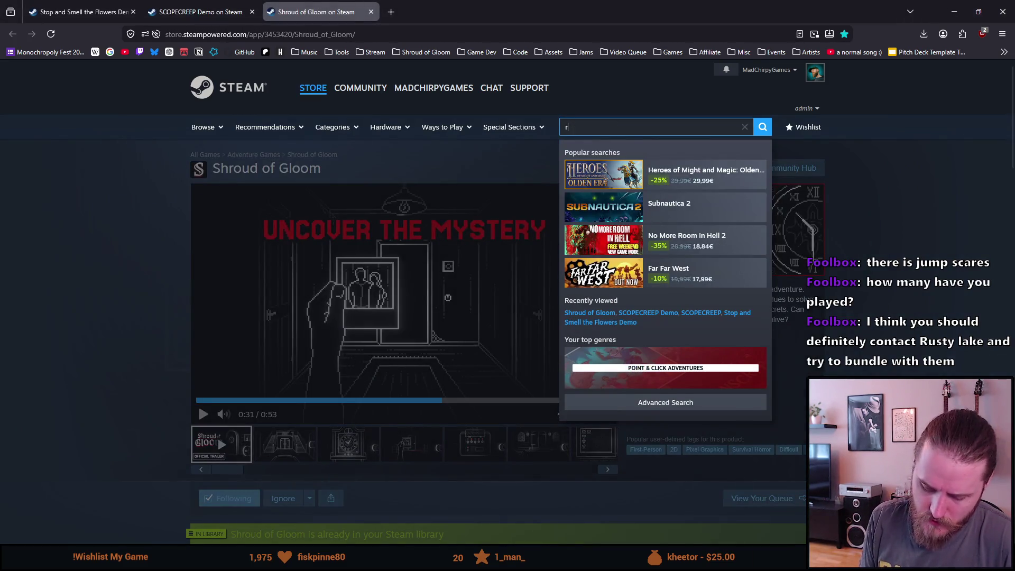
type("t")
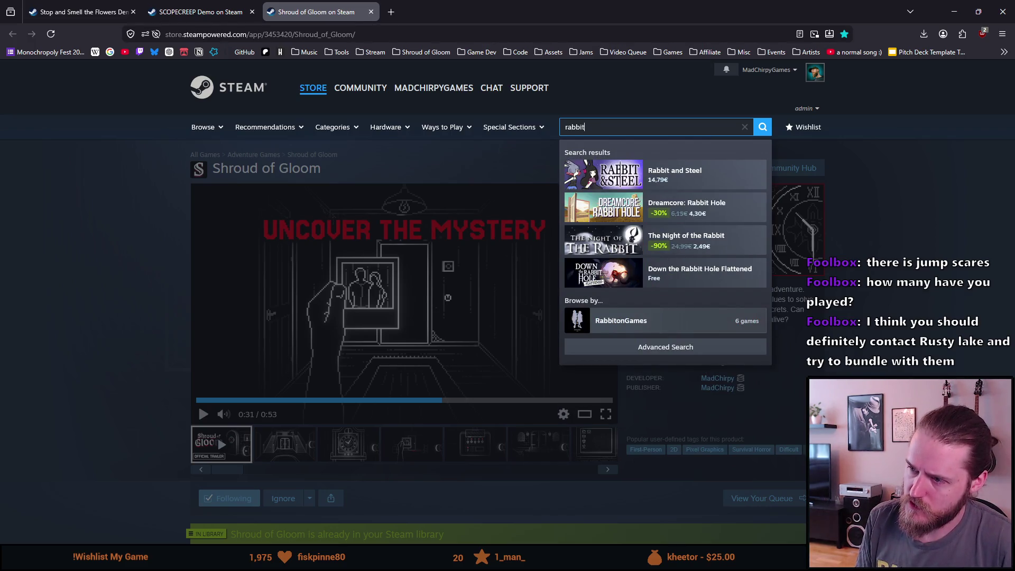
key("Home")
type("mr")
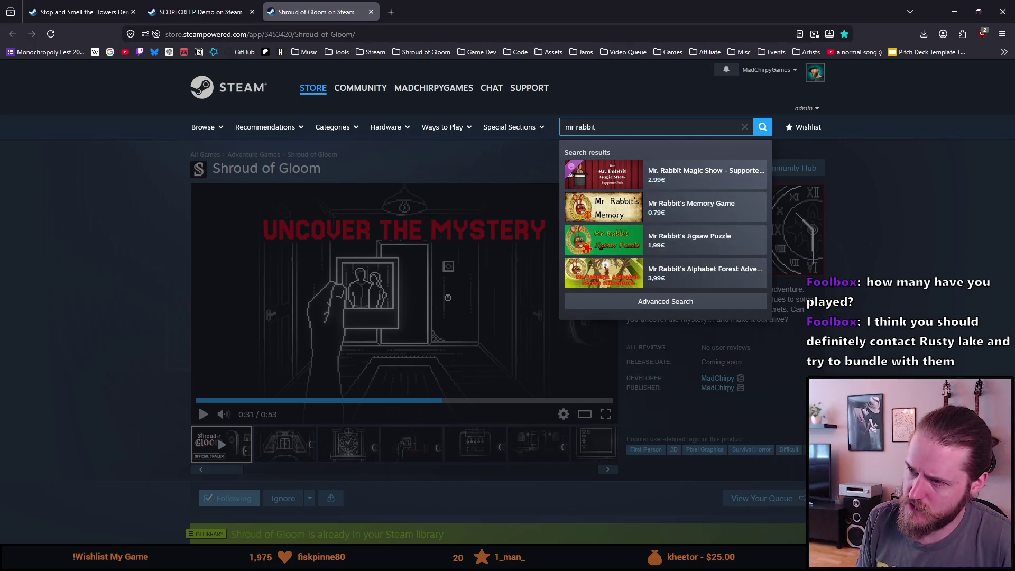
key("Down")
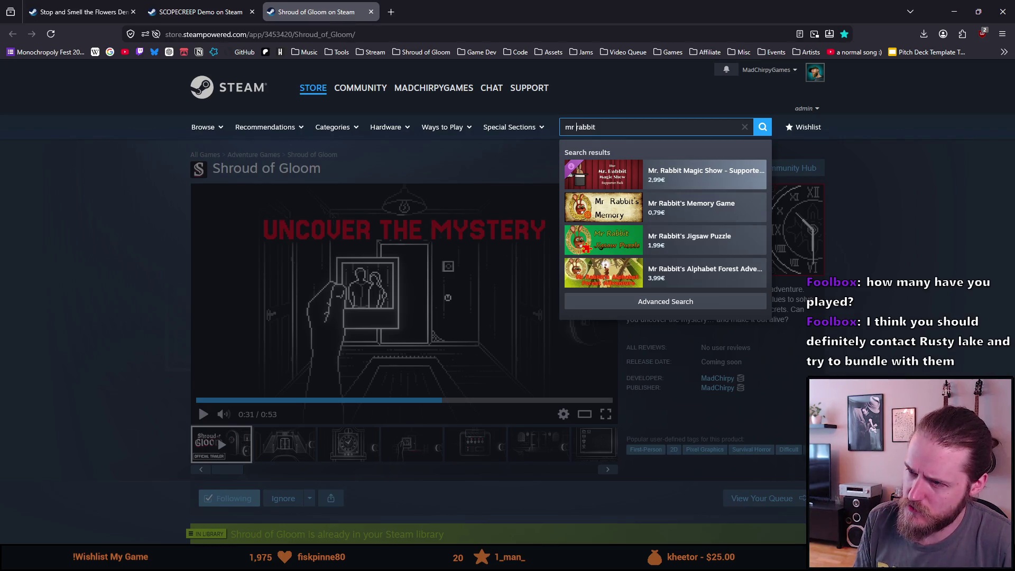
key("ctrl+a")
key("BackSpace")
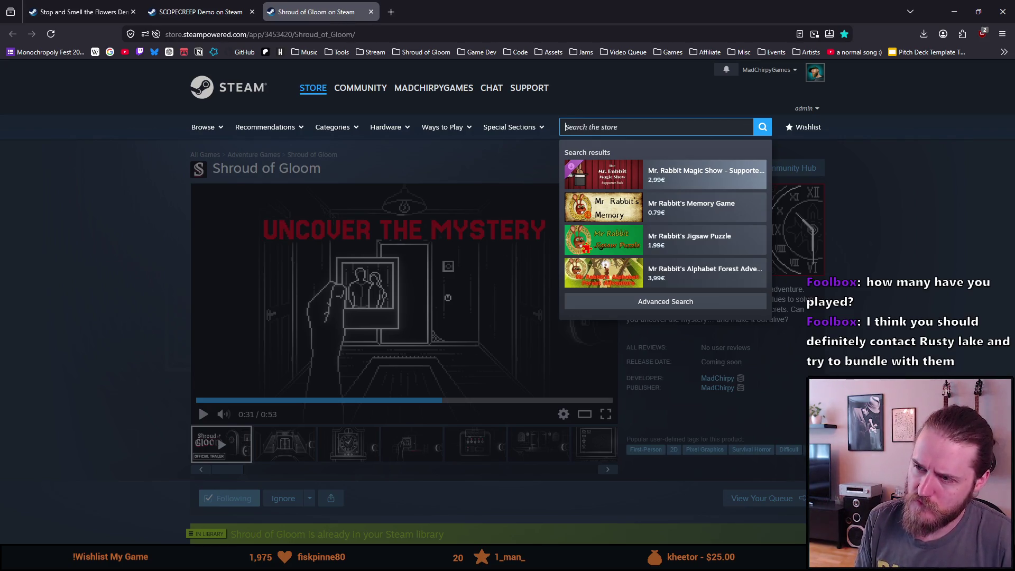
Dismiss the search suggestions and rewind the Shroud of Gloom trailer from 0:31 to 0:06
left_click(122, 203)
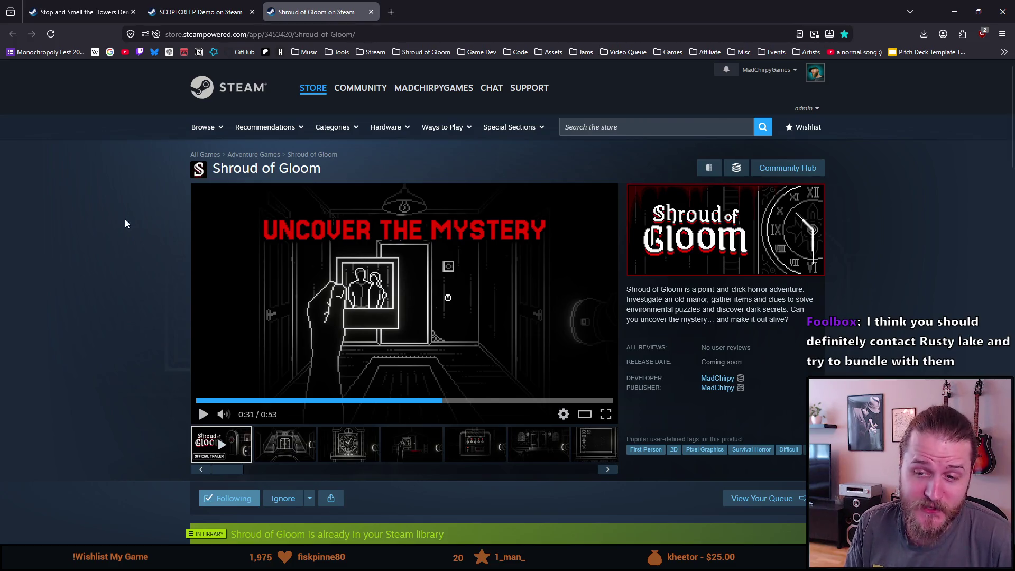
left_click(200, 401)
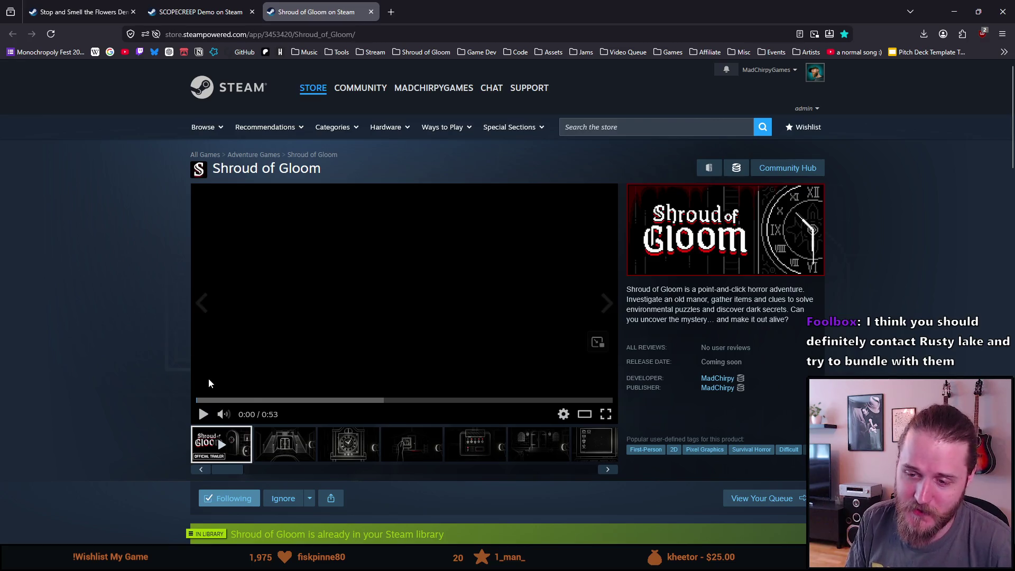
left_click(248, 401)
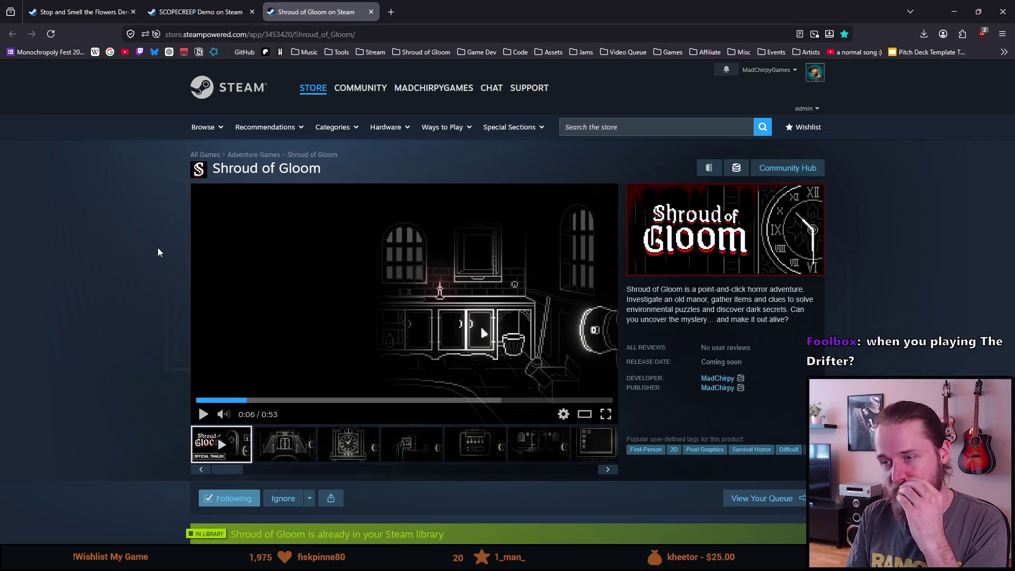
left_click(607, 134)
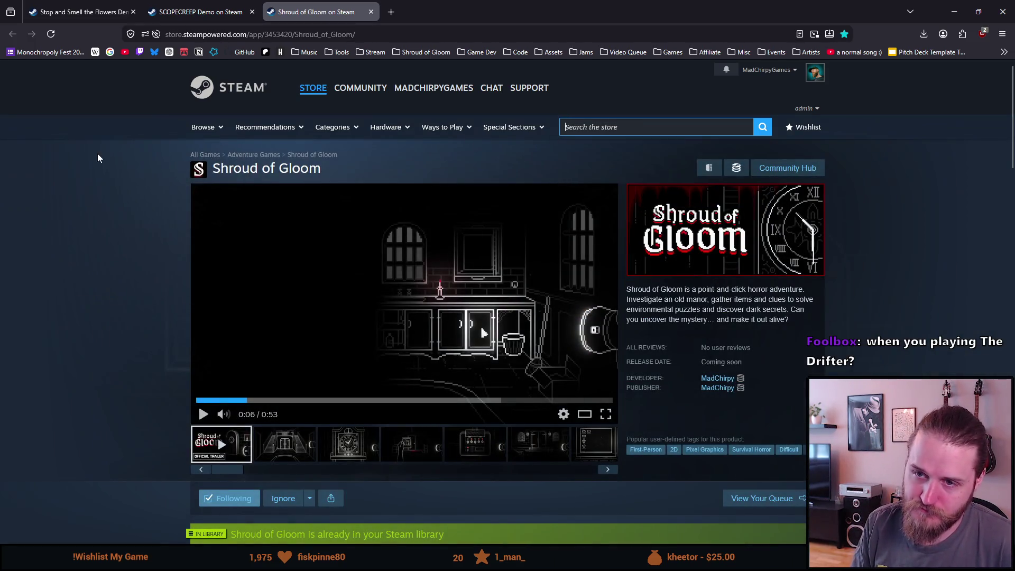
left_click(66, 180)
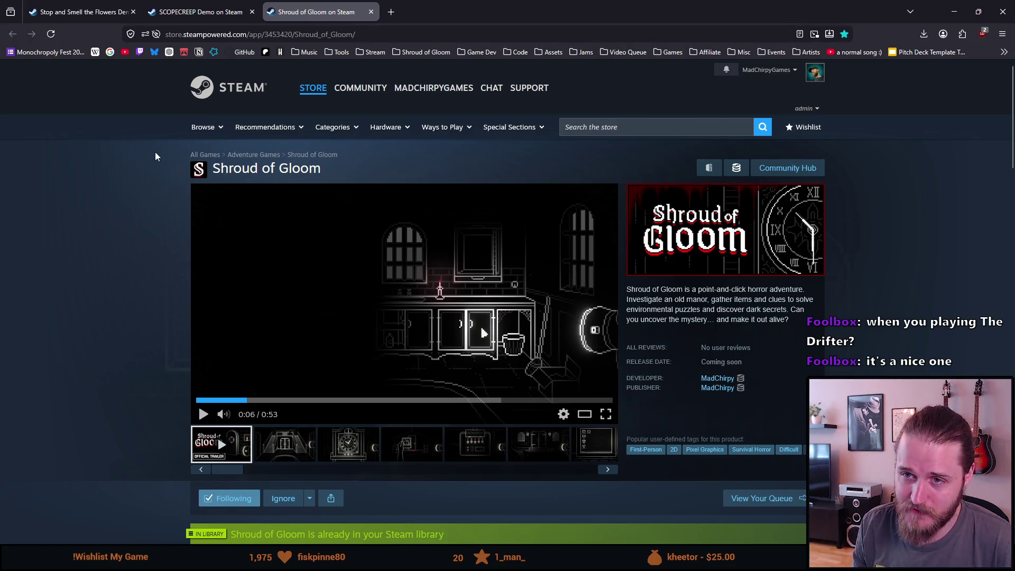
middle_click(240, 95)
In the new store tab, search for 'the drifter' and play its store-page trailer
left_click(423, 12)
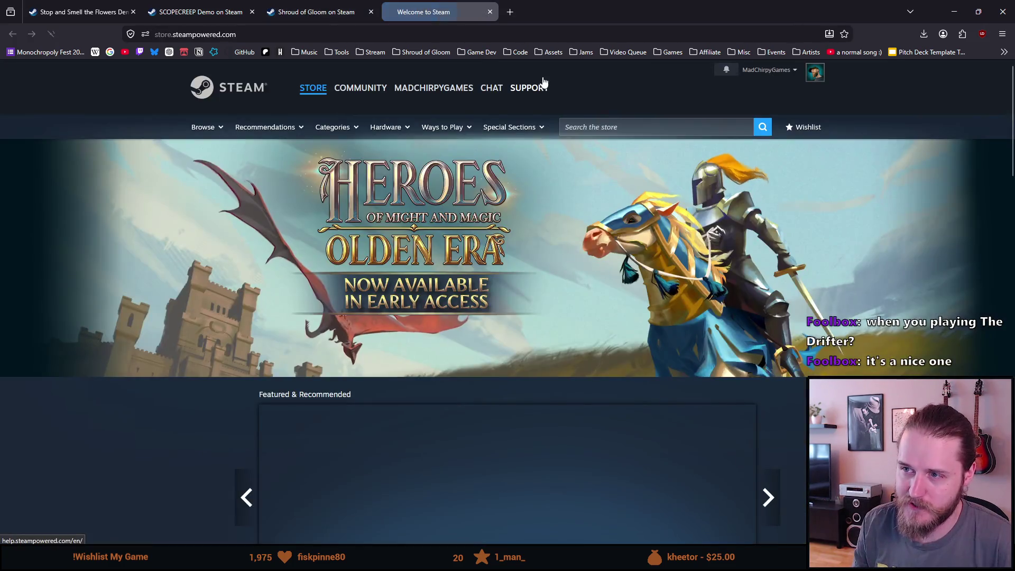
left_click(576, 126)
type("the d")
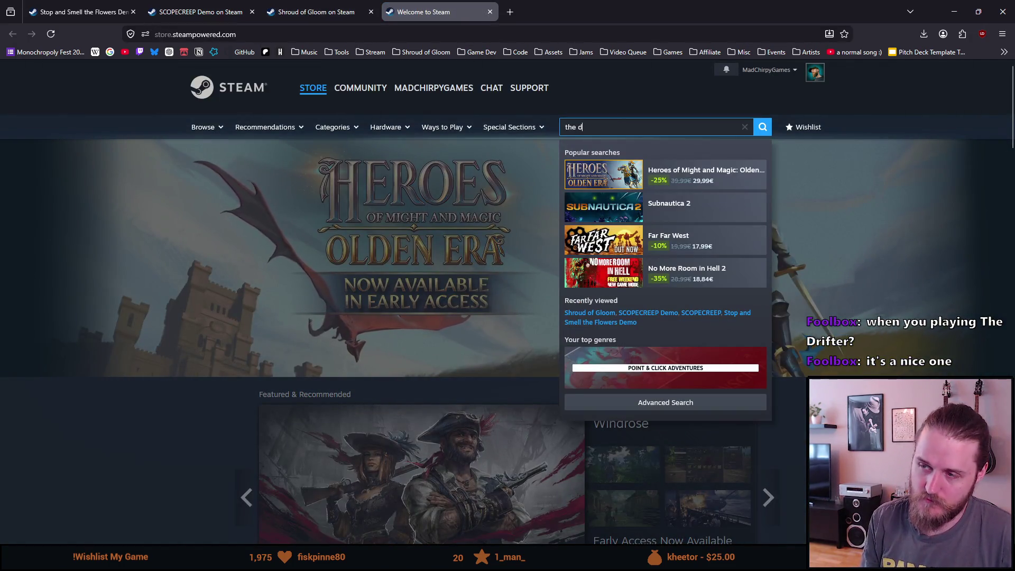
type("rifter")
key("Return")
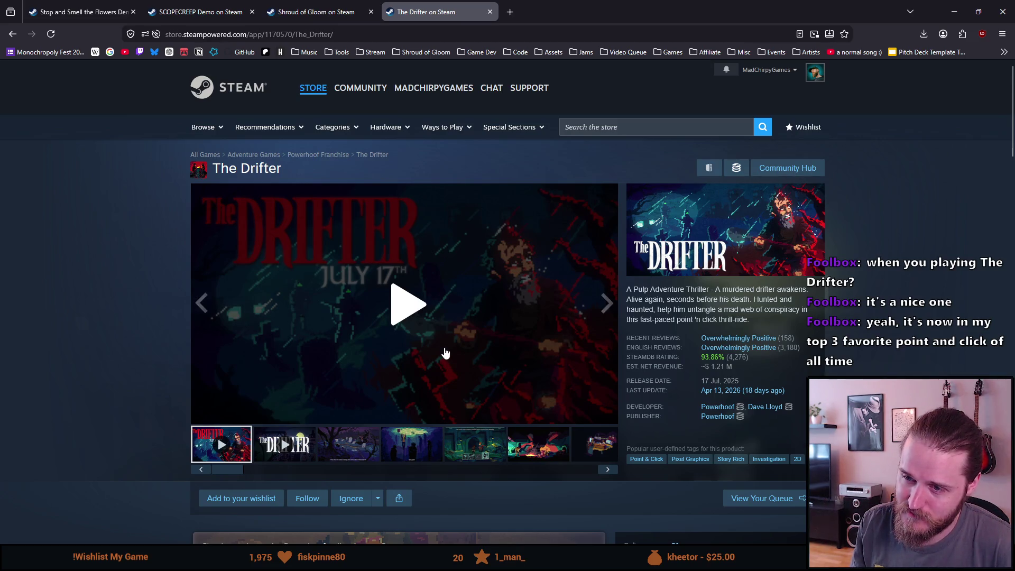
left_click(394, 317)
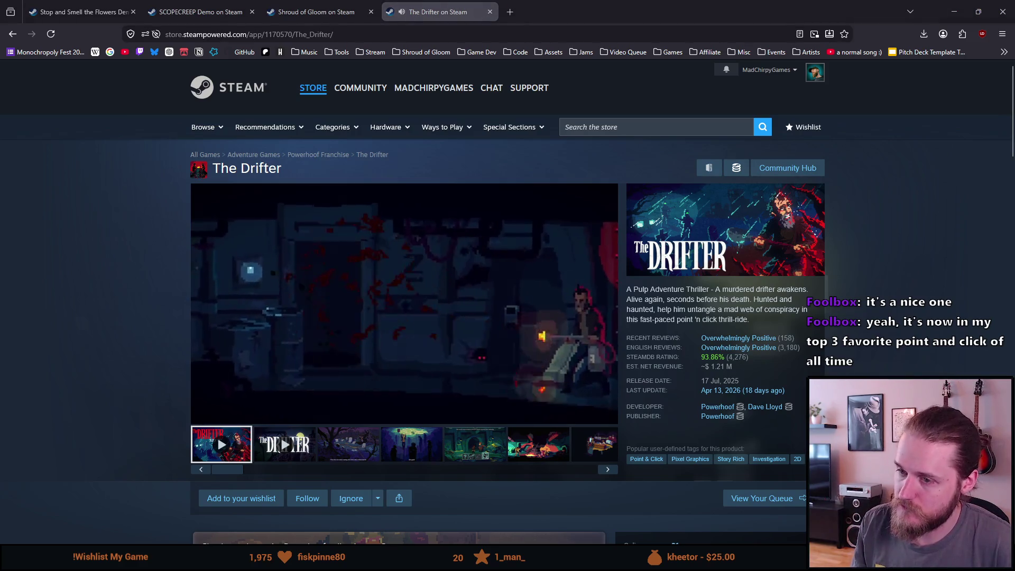
Watch The Drifter trailer fullscreen, then scroll through its purchase options and Kathy Rain 2 bundle
left_click(605, 416)
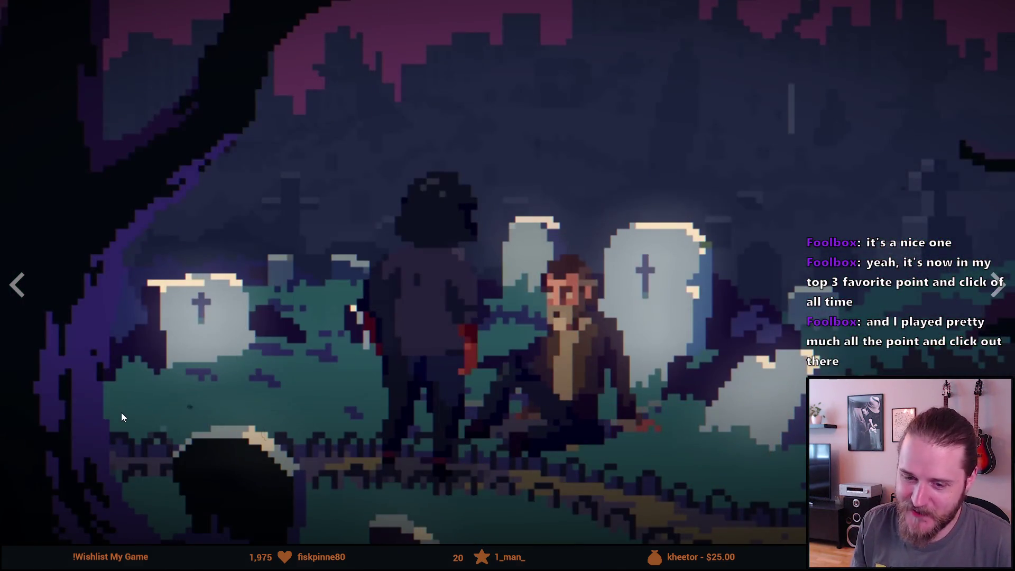
key("Escape")
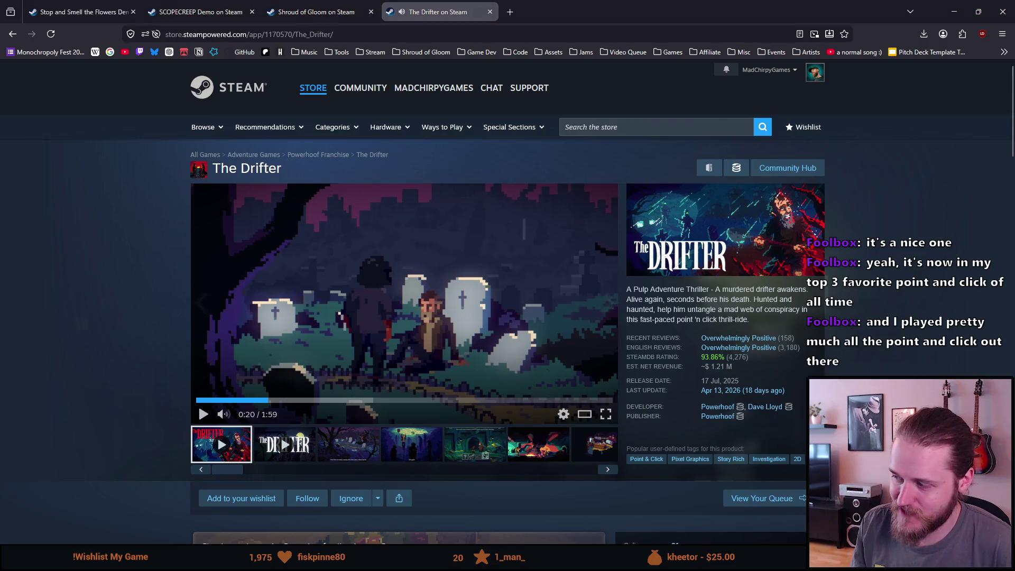
mouse_move(751, 356)
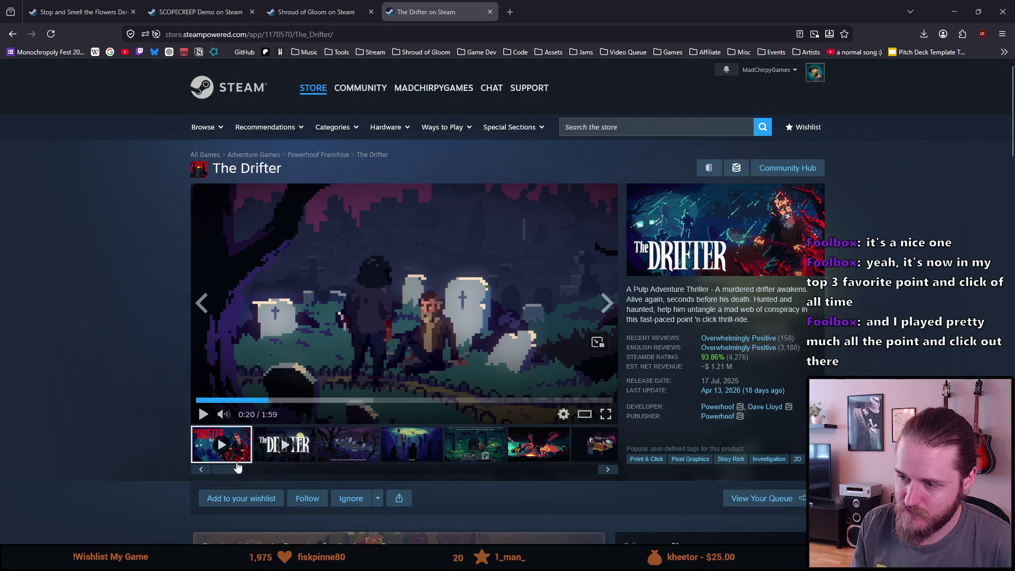
scroll(237, 468, "down", 6)
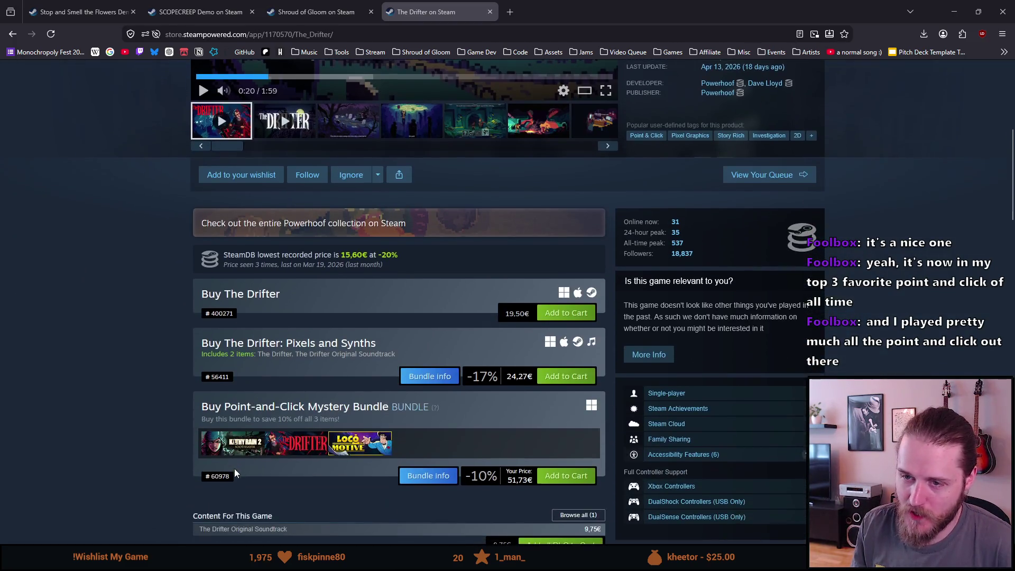
scroll(236, 472, "down", 3)
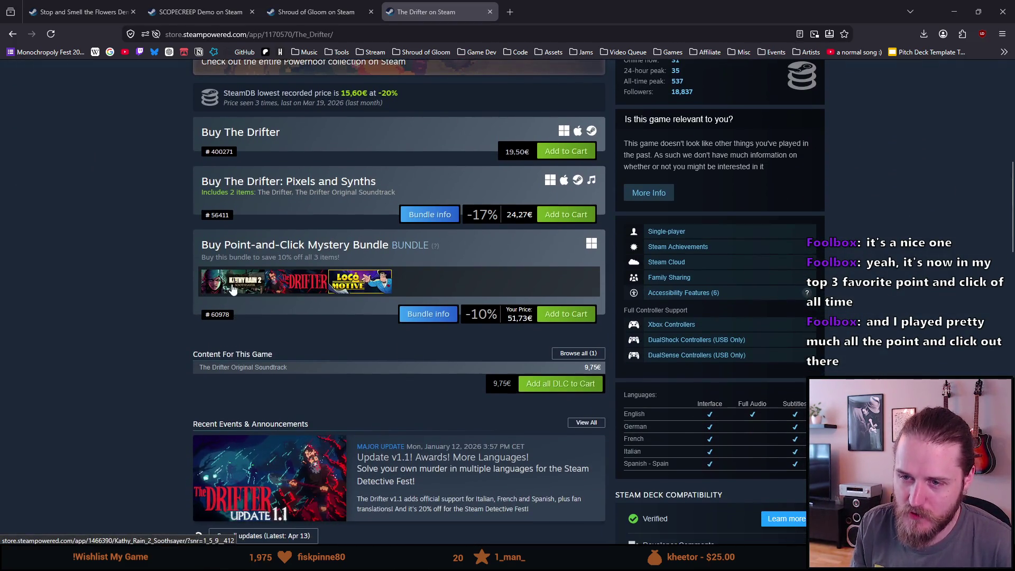
mouse_move(233, 289)
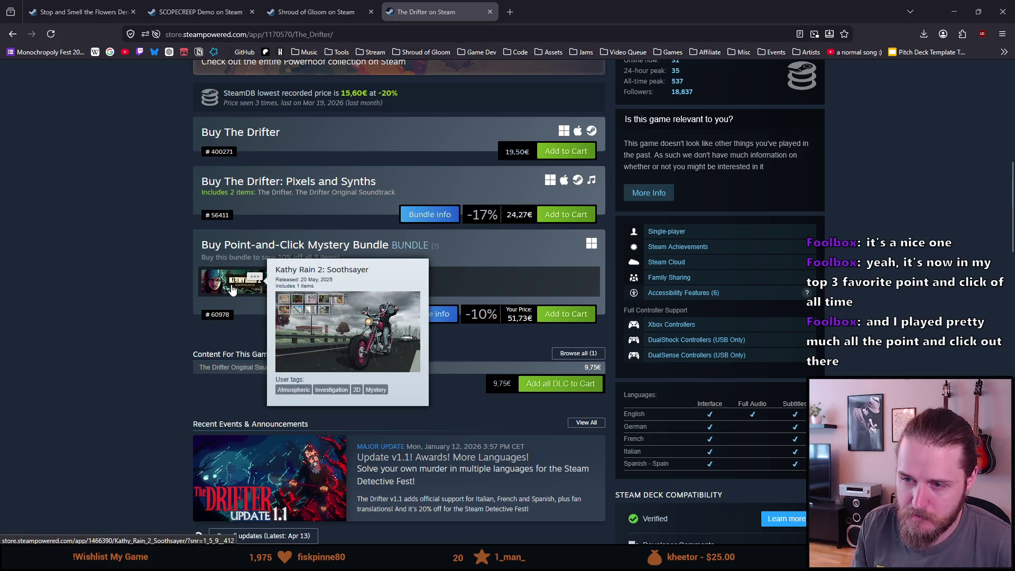
scroll(163, 421, "down", 10)
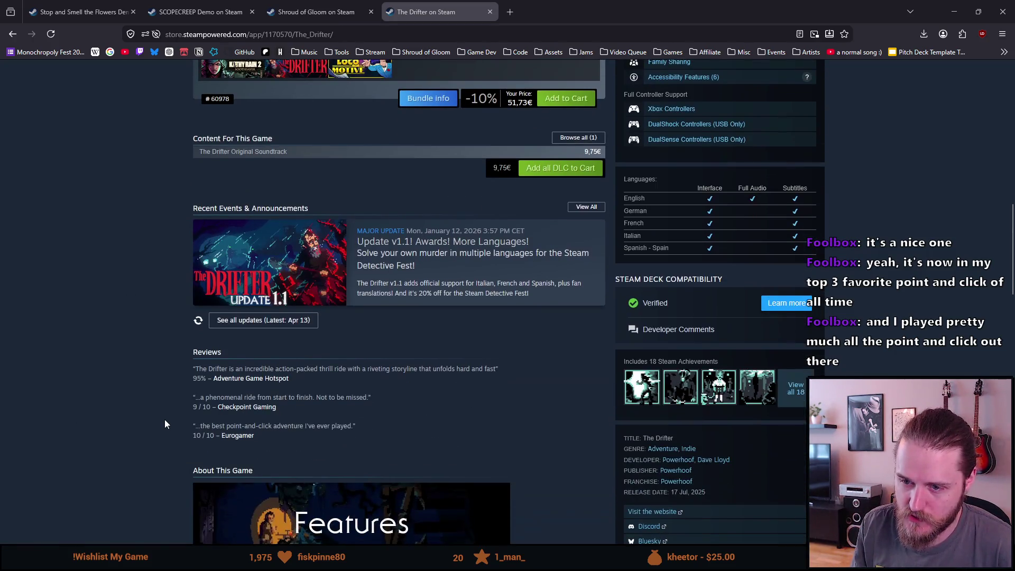
scroll(156, 404, "up", 15)
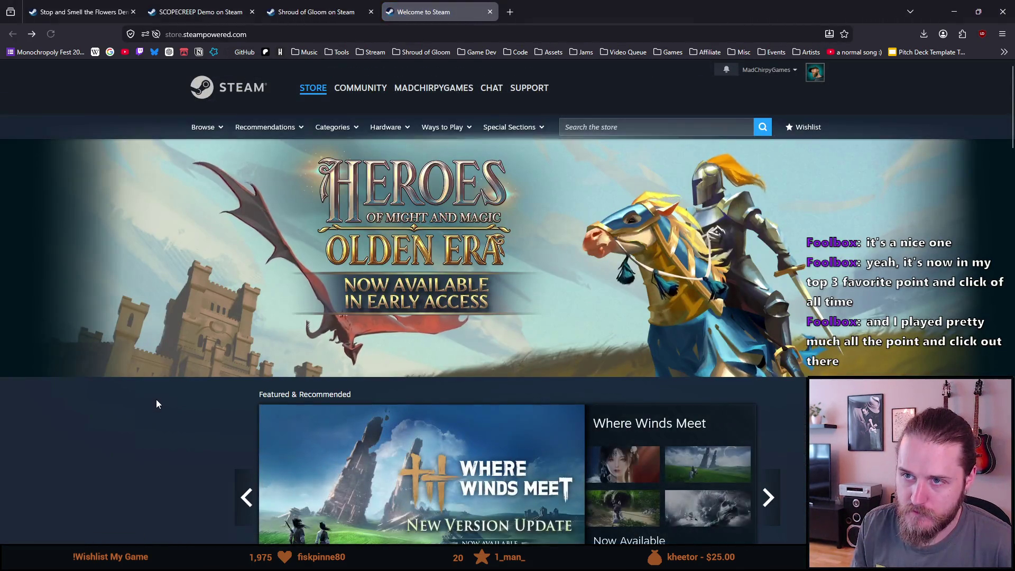
Switch back to the Shroud of Gloom store tab with Ctrl+Shift+Tab
key("ctrl+shift+Tab")
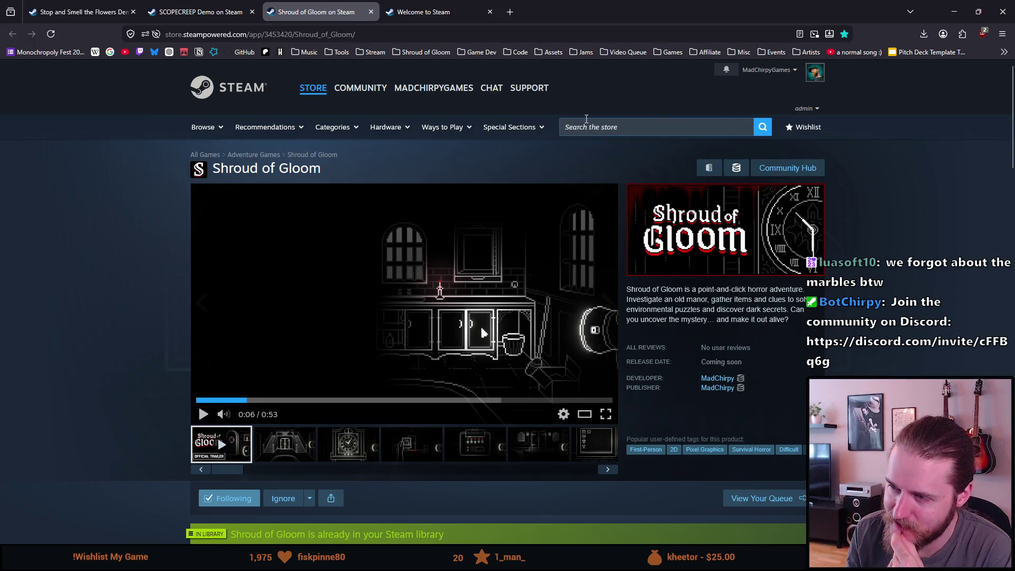
Search Google Images for 'skeleton point and click' in a new tab, then close that tab
left_click(510, 11)
type("skeleton po")
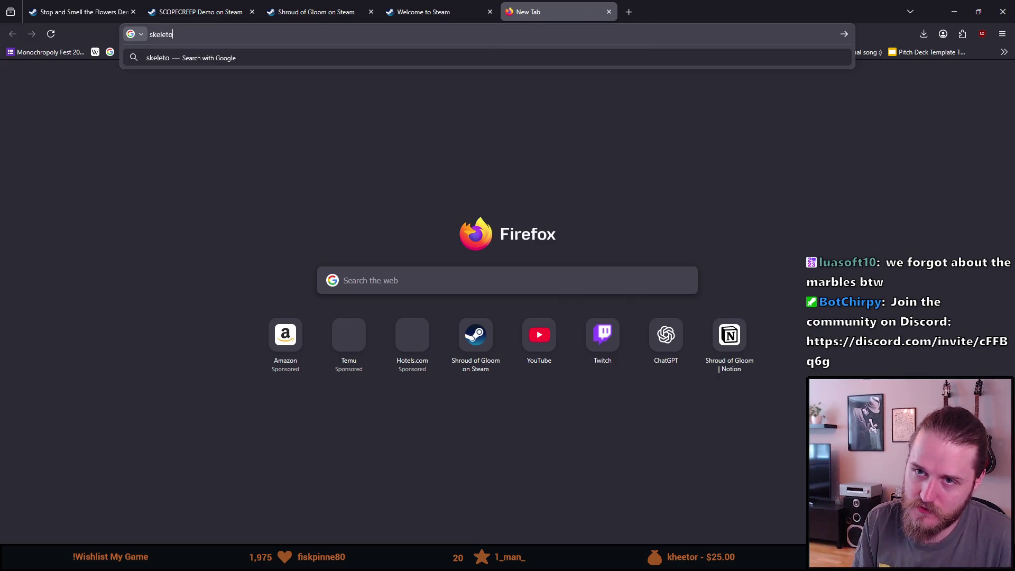
type("int and click")
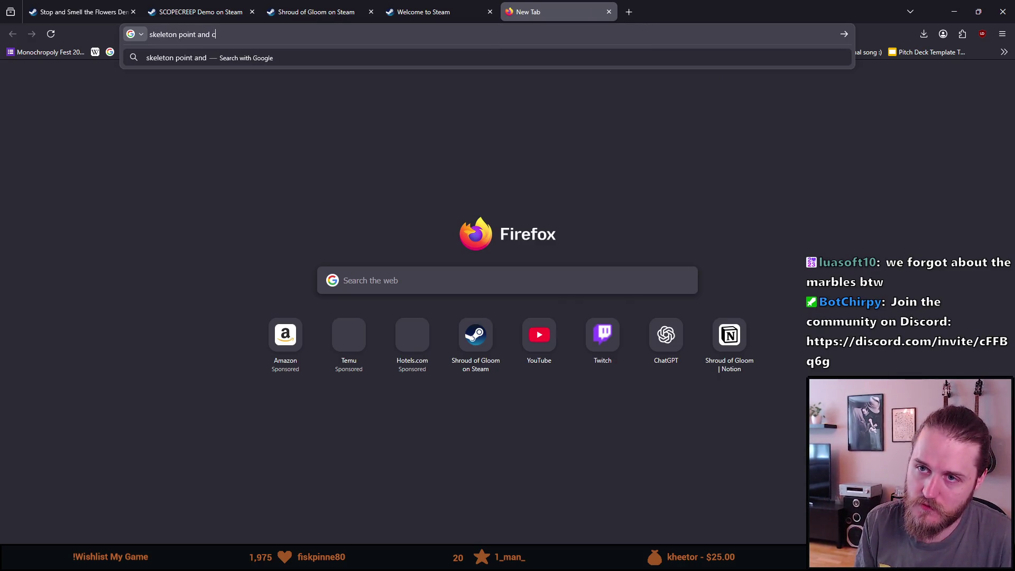
key("Return")
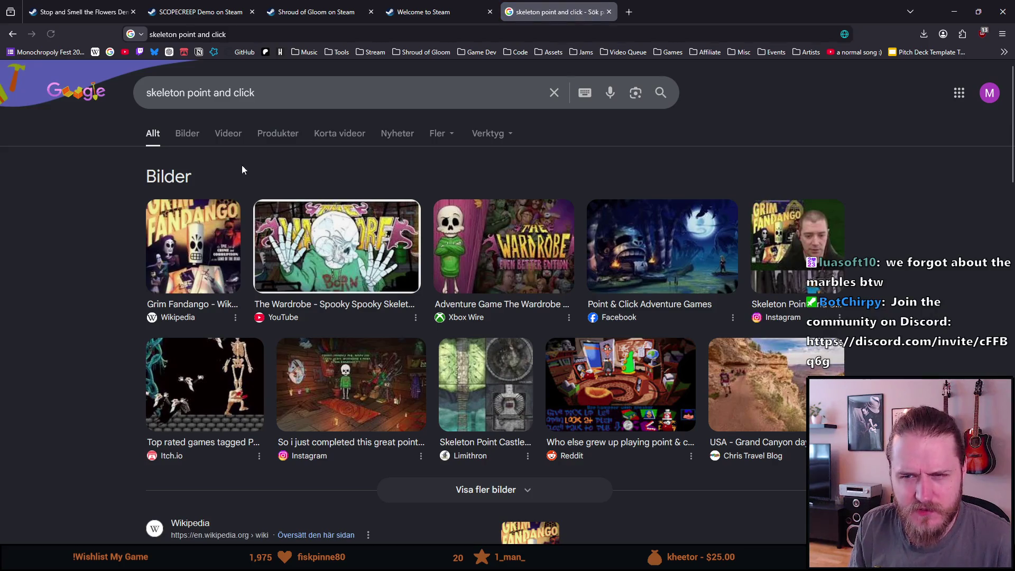
left_click(188, 136)
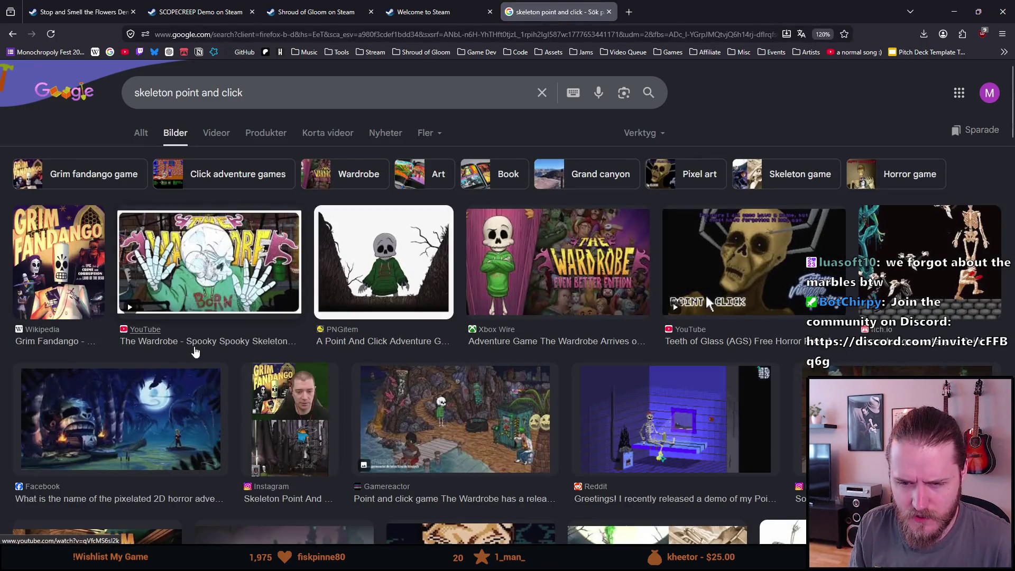
left_click(609, 12)
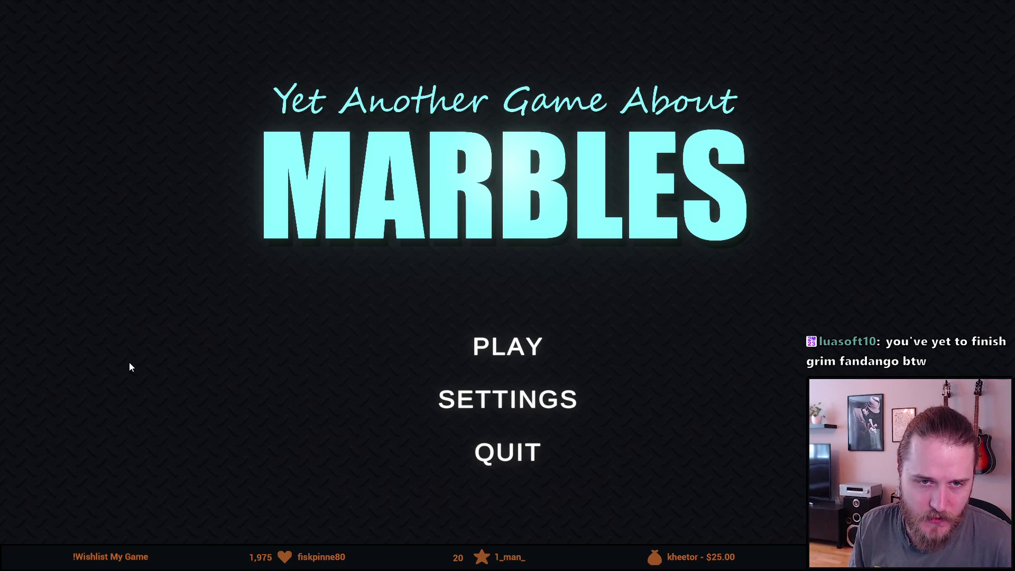
Choose PLAY and pick The Descent map so chat viewers can !join the race
left_click(494, 350)
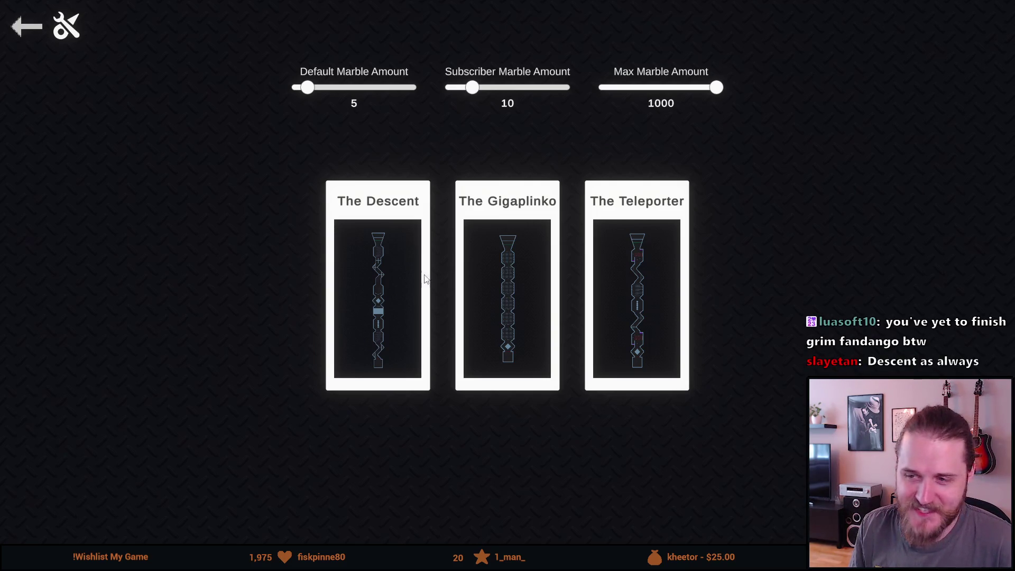
left_click(385, 272)
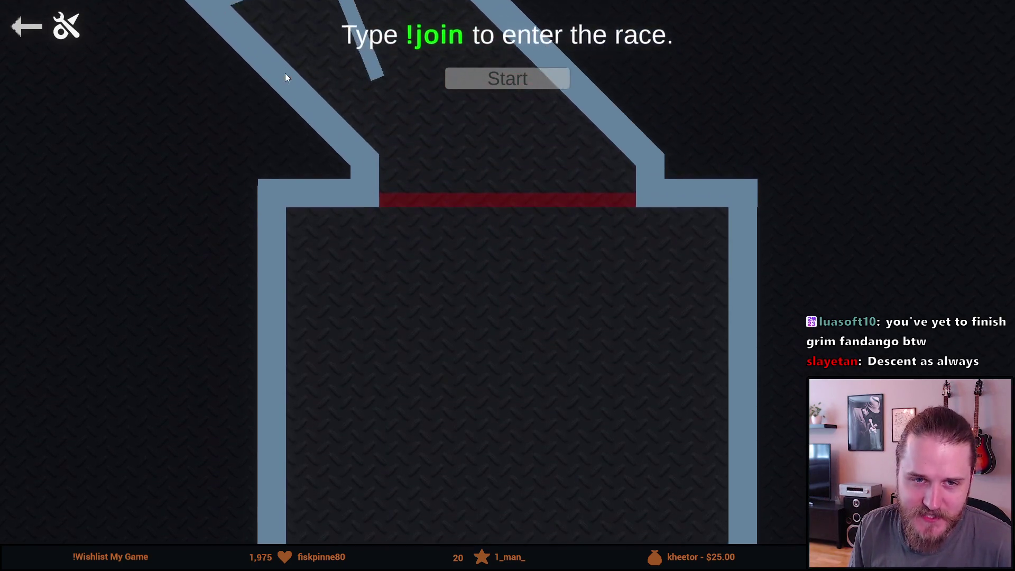
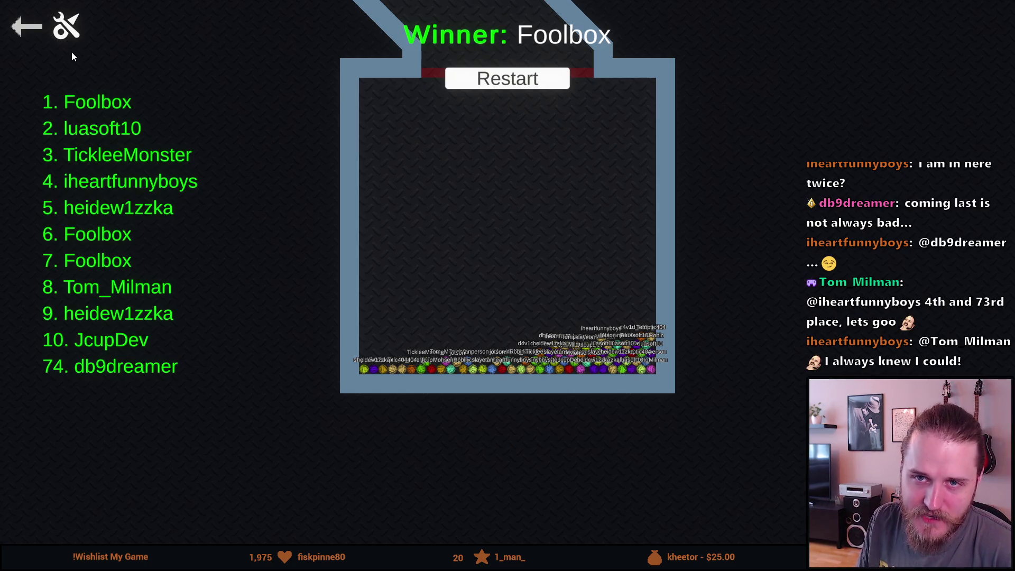
Back out of the Marble race winner screen to the main menu, then quit and confirm Yes
left_click(21, 25)
left_click(19, 24)
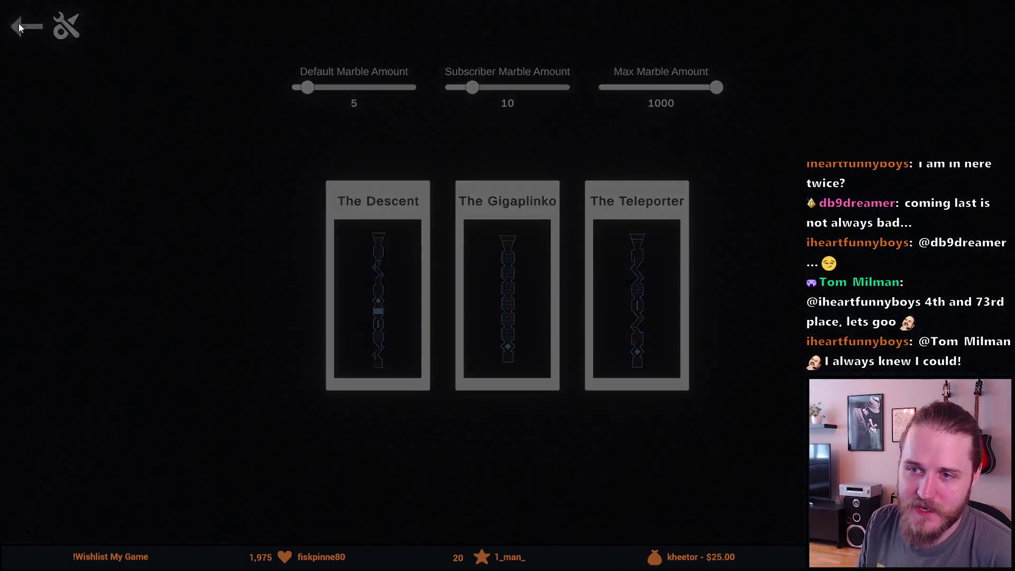
left_click(476, 458)
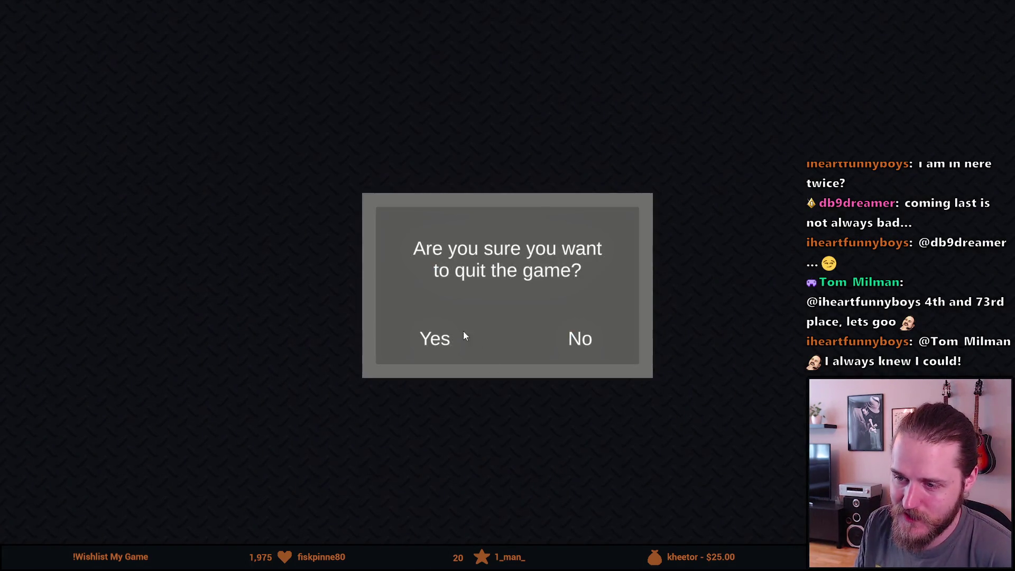
left_click(447, 338)
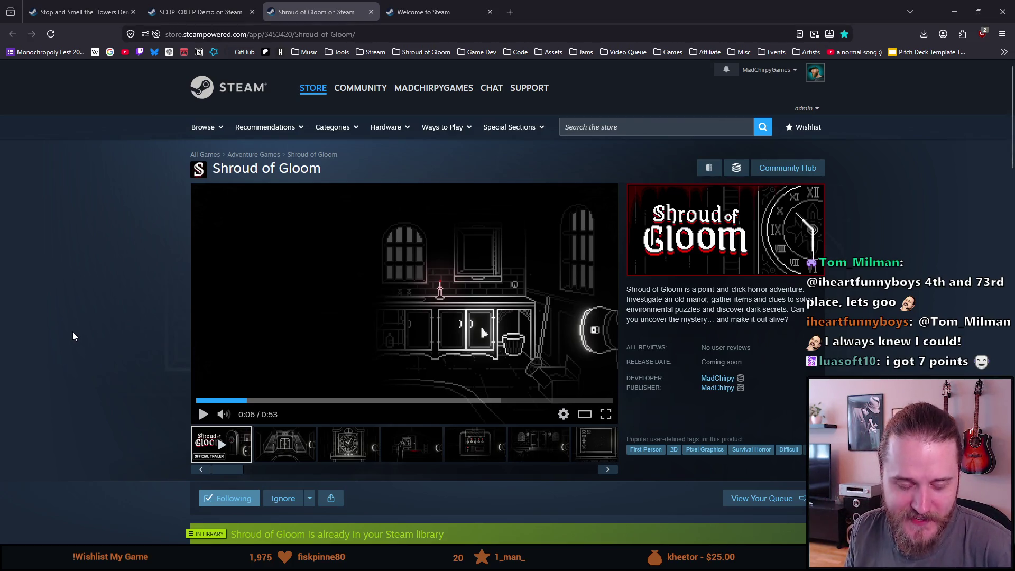
Scroll through the Shroud of Gloom store page, then switch to the Welcome to Steam front page
scroll(81, 329, "down", 3)
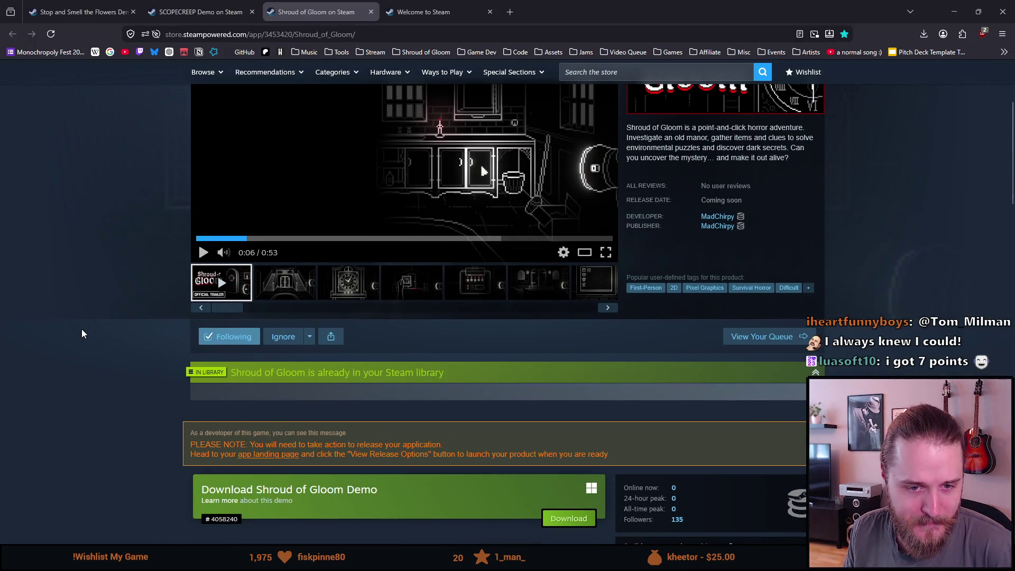
scroll(83, 333, "up", 2)
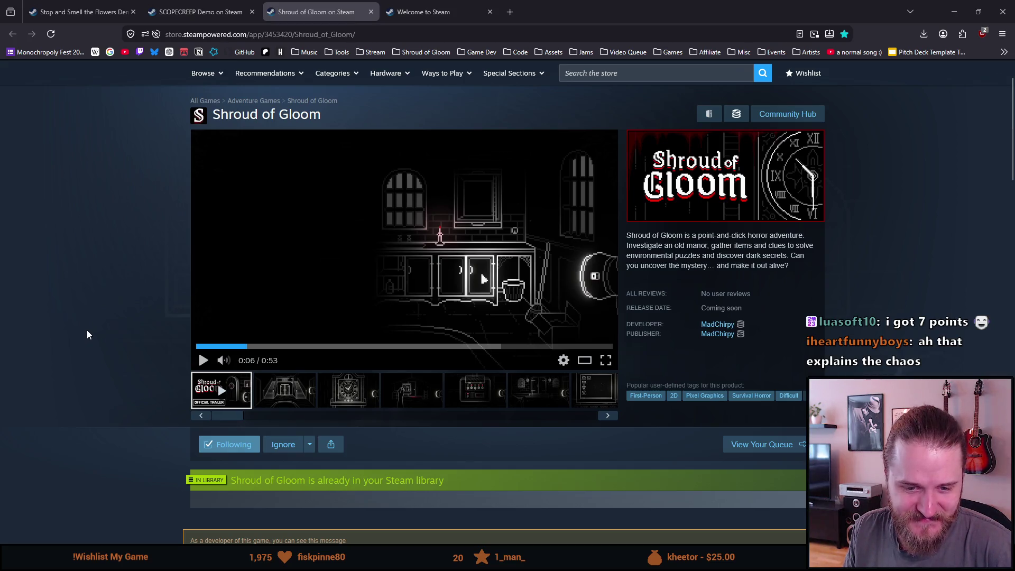
scroll(88, 333, "down", 1)
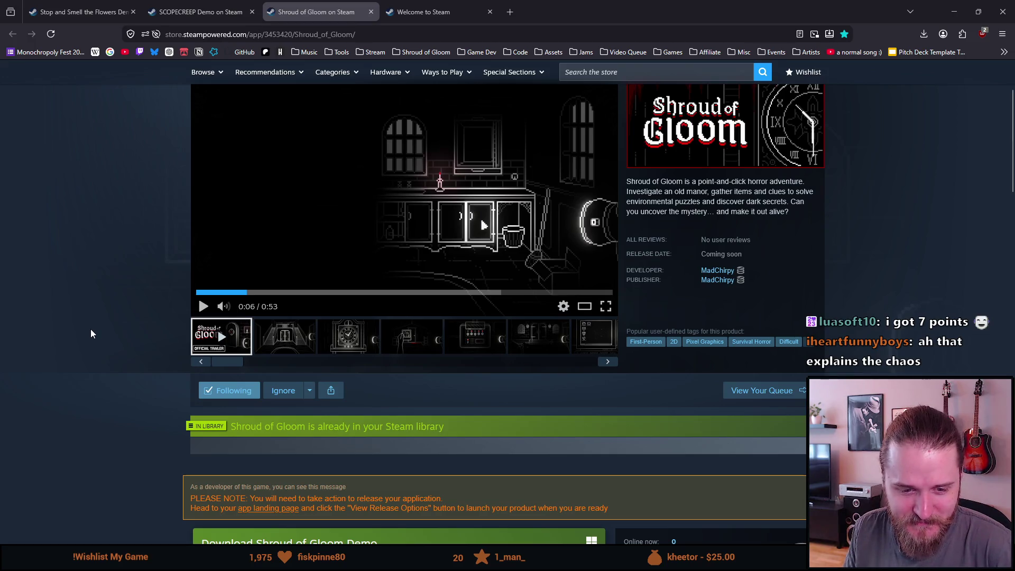
scroll(91, 331, "up", 1)
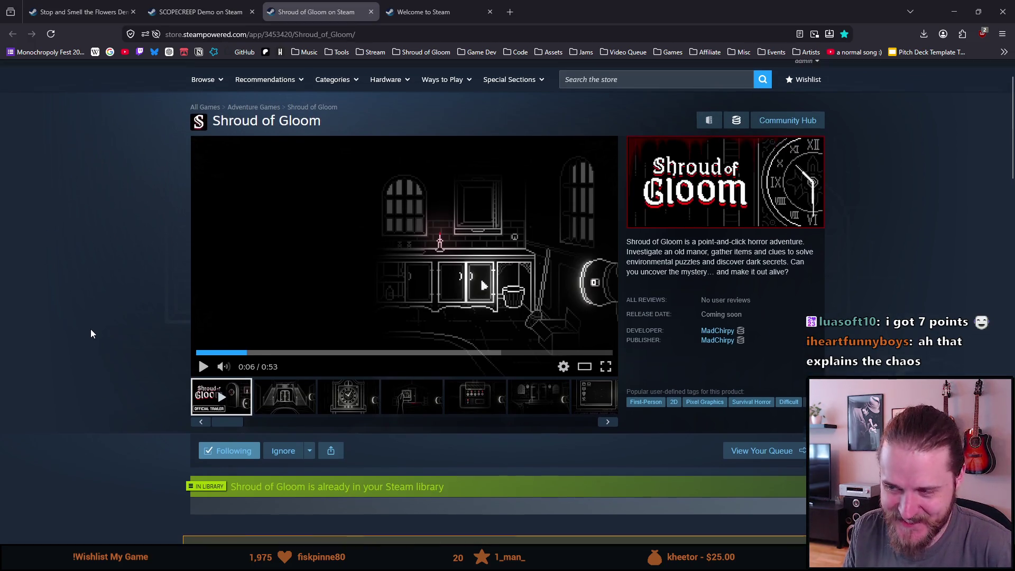
scroll(211, 254, "up", 1)
left_click(423, 11)
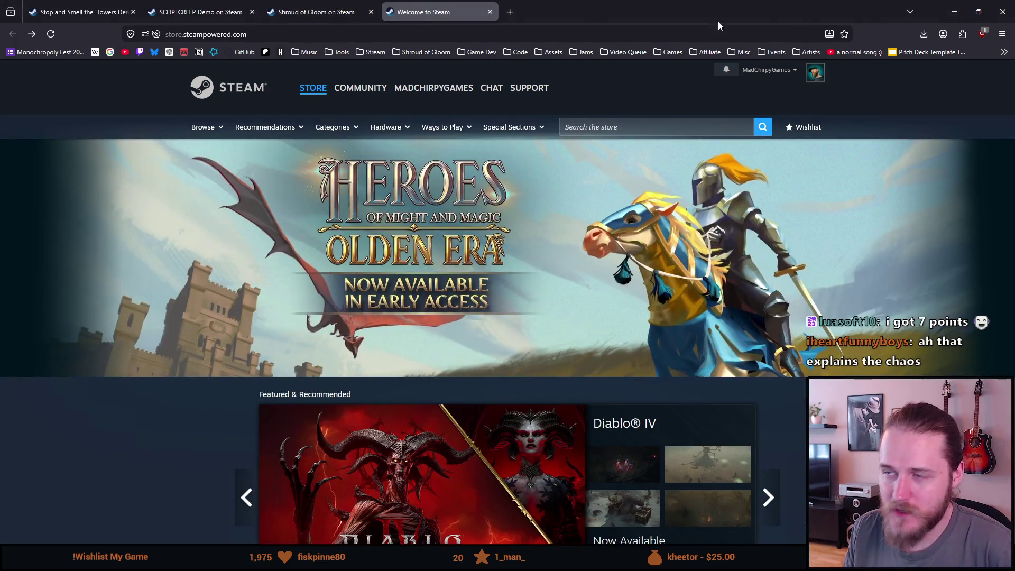
Search the Steam store for 'lighthouse the dark', removing the colon from the typed query
key("ctrl+t")
left_click(609, 12)
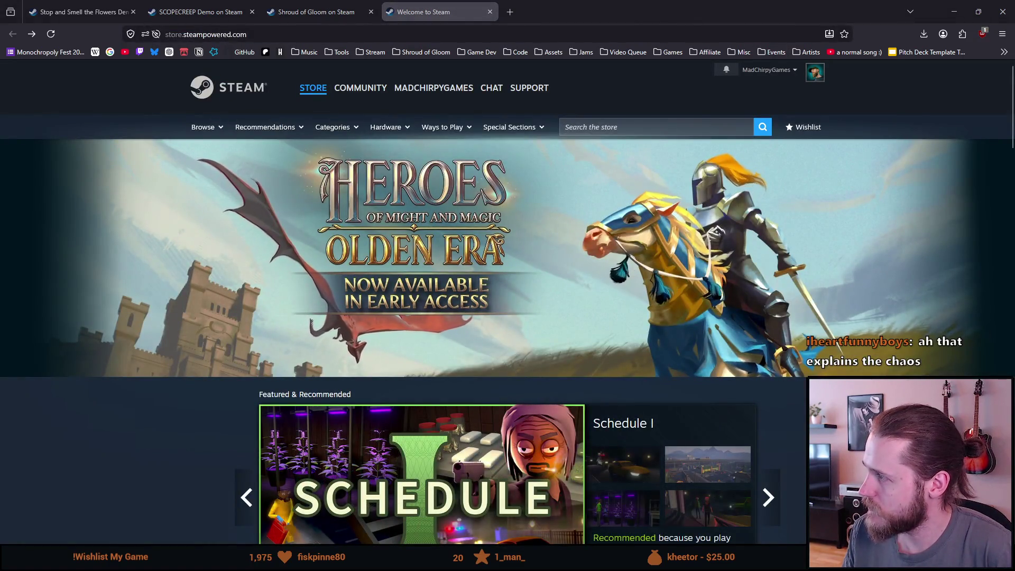
left_click(571, 127)
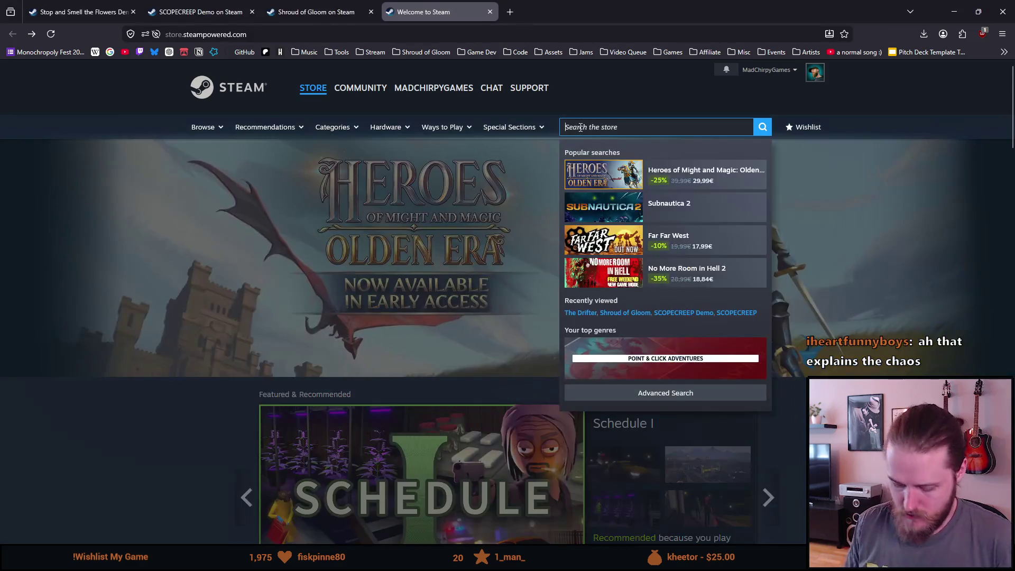
type("lighthouse: ")
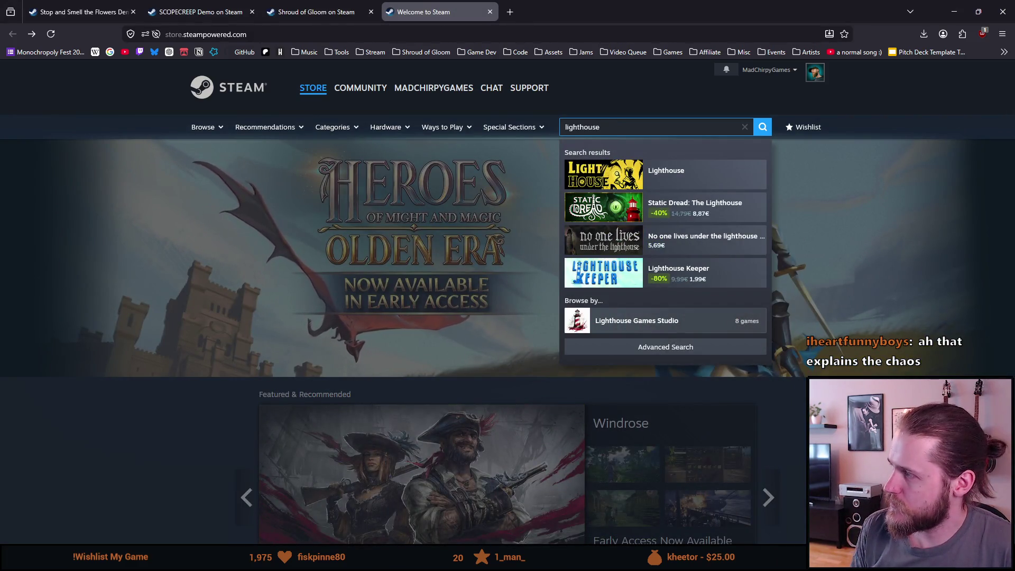
type("the dark")
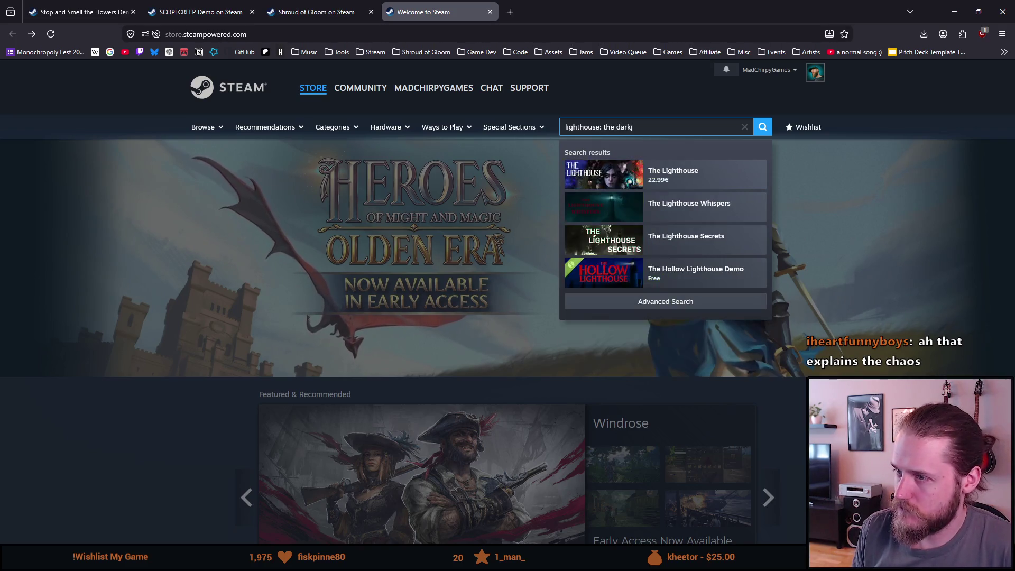
key("Left")
key("Left")
key("Left")
key("BackSpace")
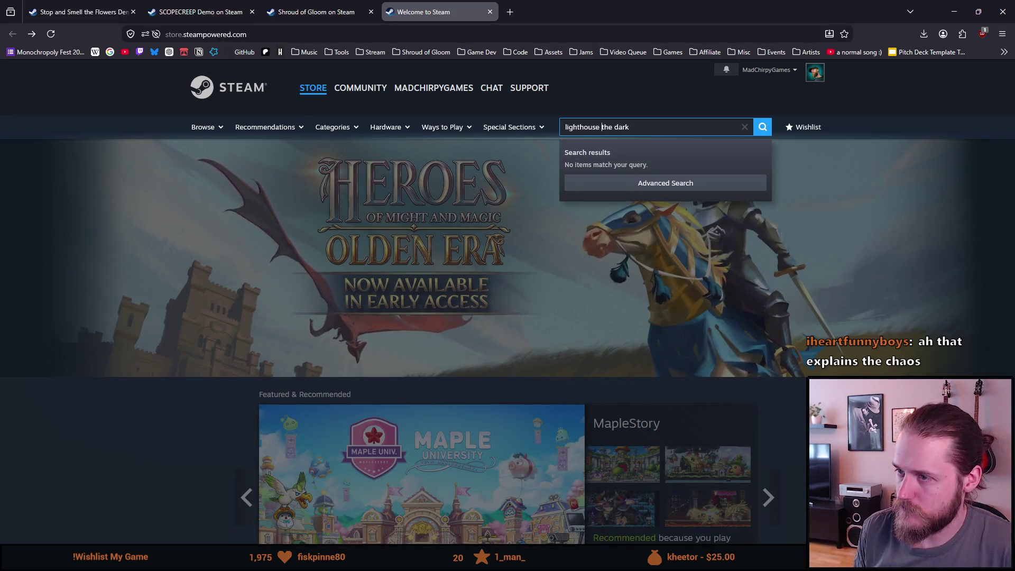
key("Return")
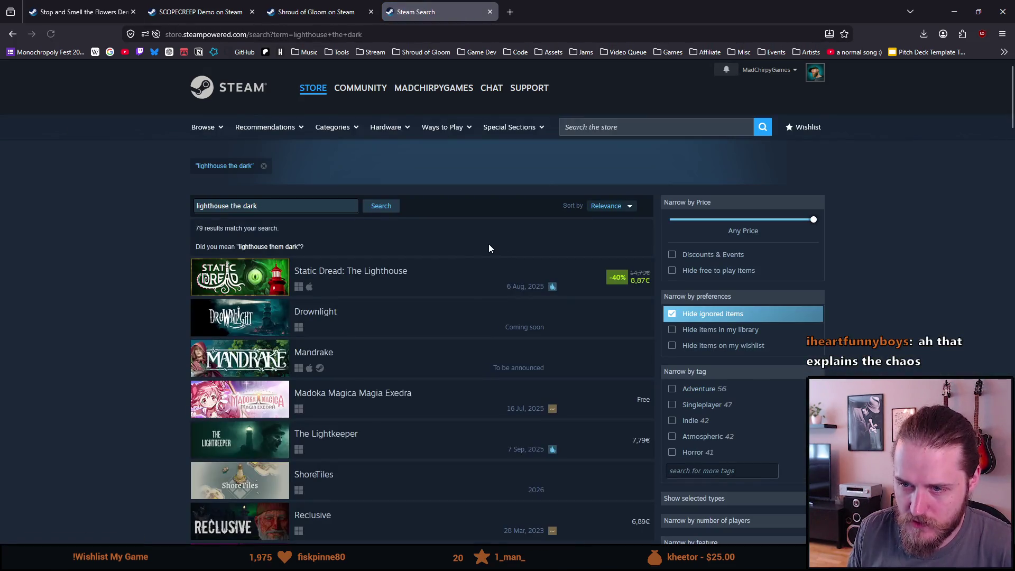
Scroll through the lighthouse the dark results and open a new browser tab
scroll(490, 242, "down", 1)
scroll(490, 248, "down", 2)
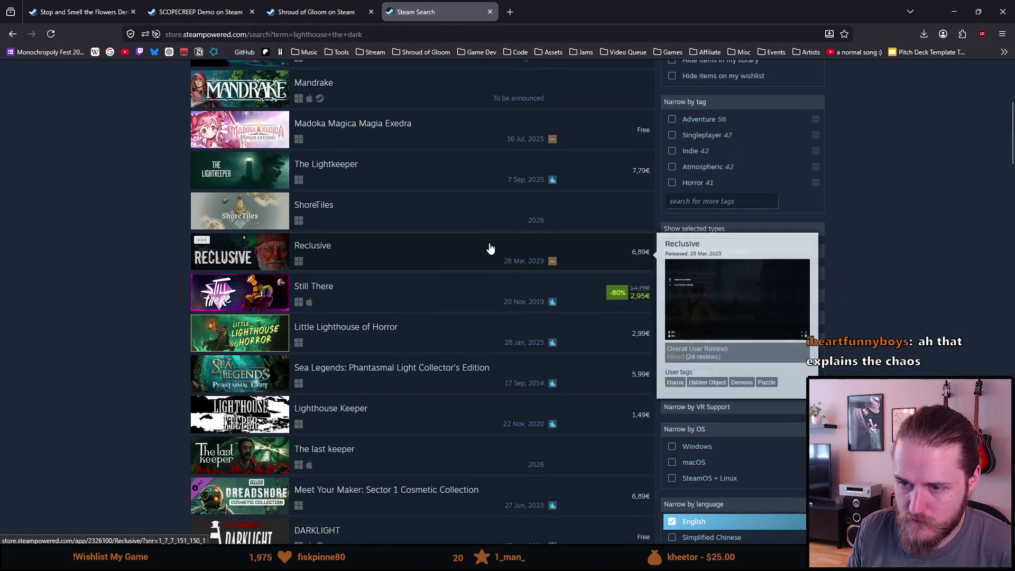
scroll(487, 248, "up", 4)
left_click(509, 11)
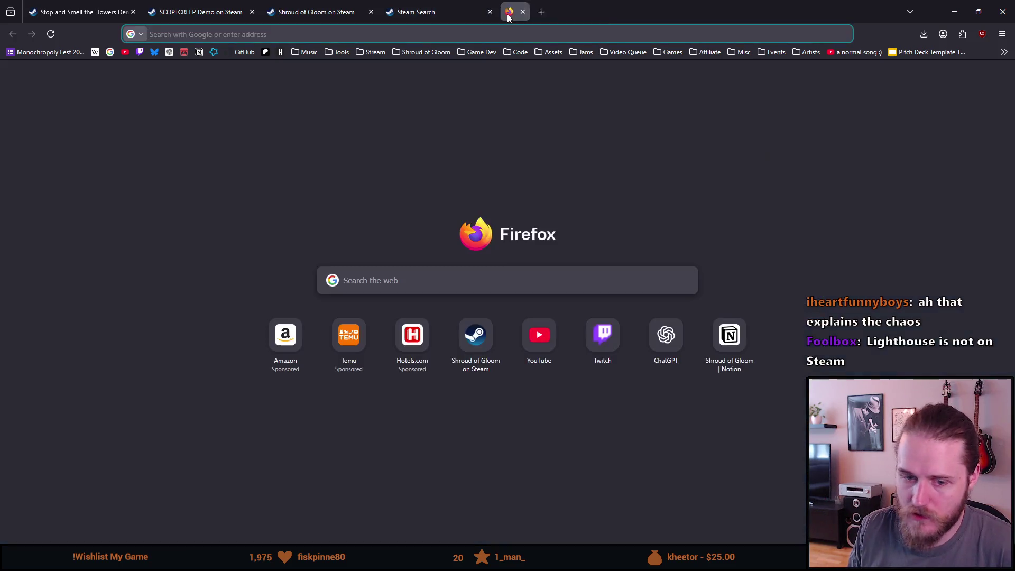
Google 'lighthouse the dark being' and preview The Obscurity's screenshot in image results
type("lightho")
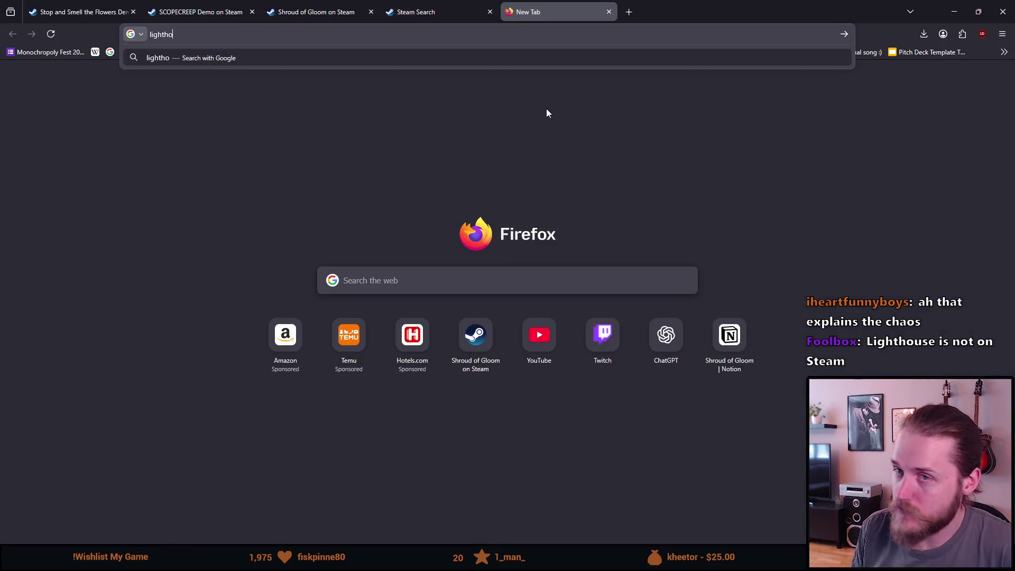
type("use th")
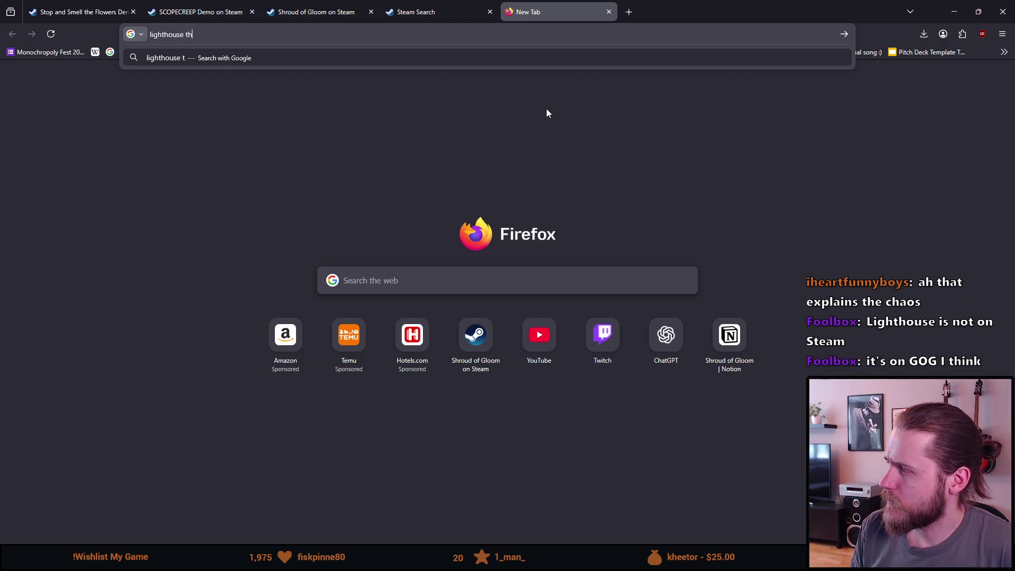
type("e dark being")
key("Return")
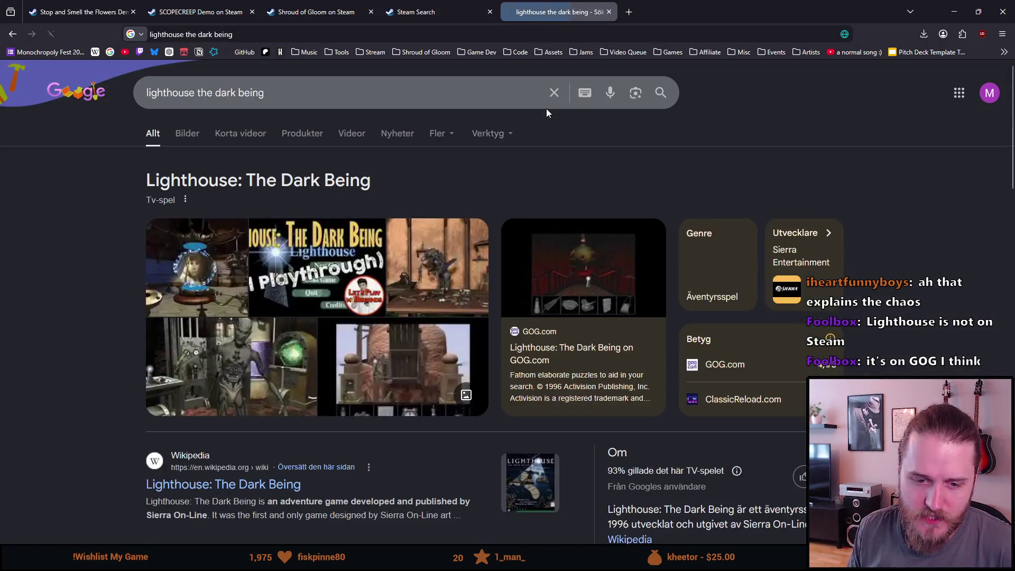
left_click(198, 141)
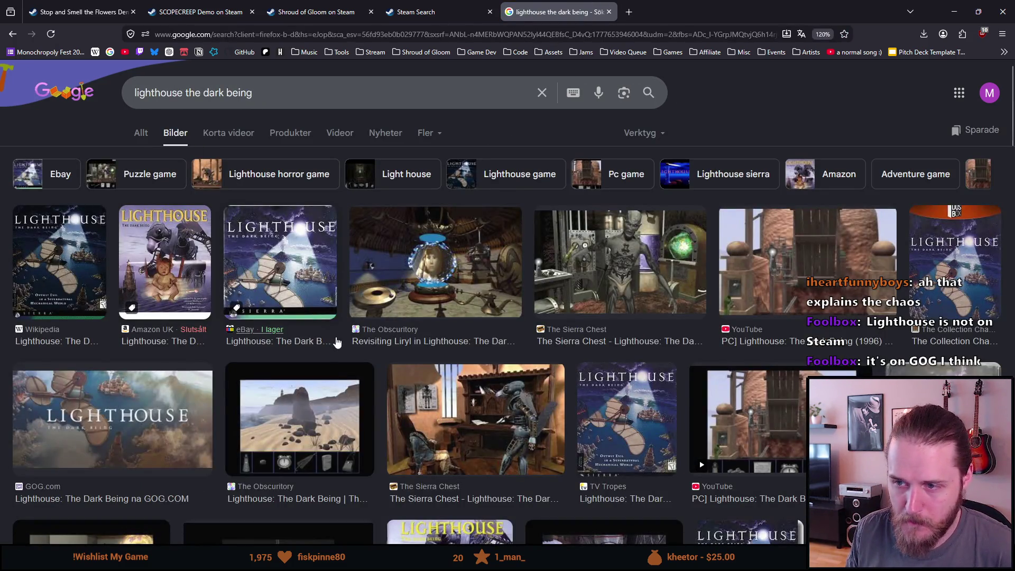
left_click(439, 271)
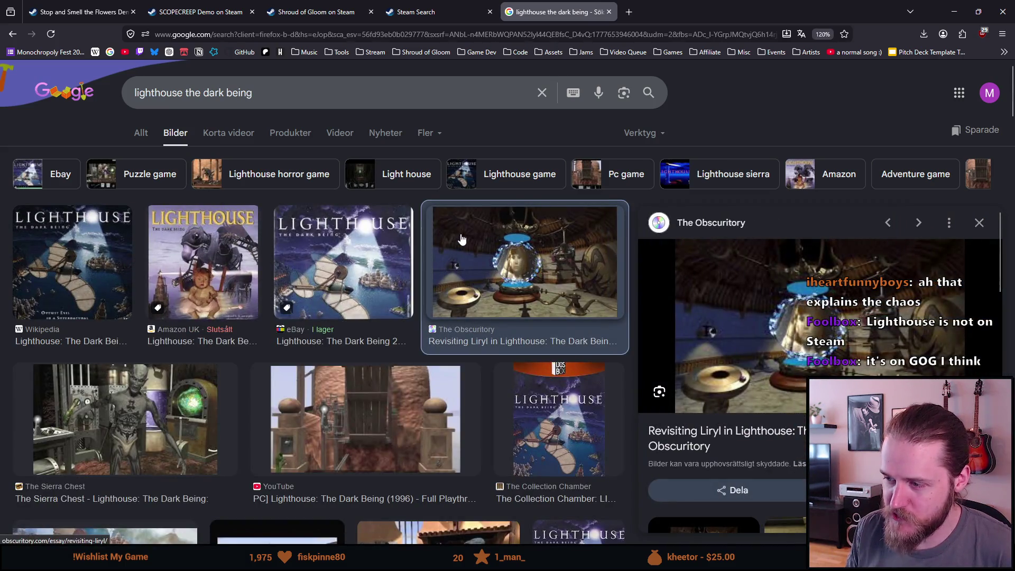
scroll(713, 404, "down", 5)
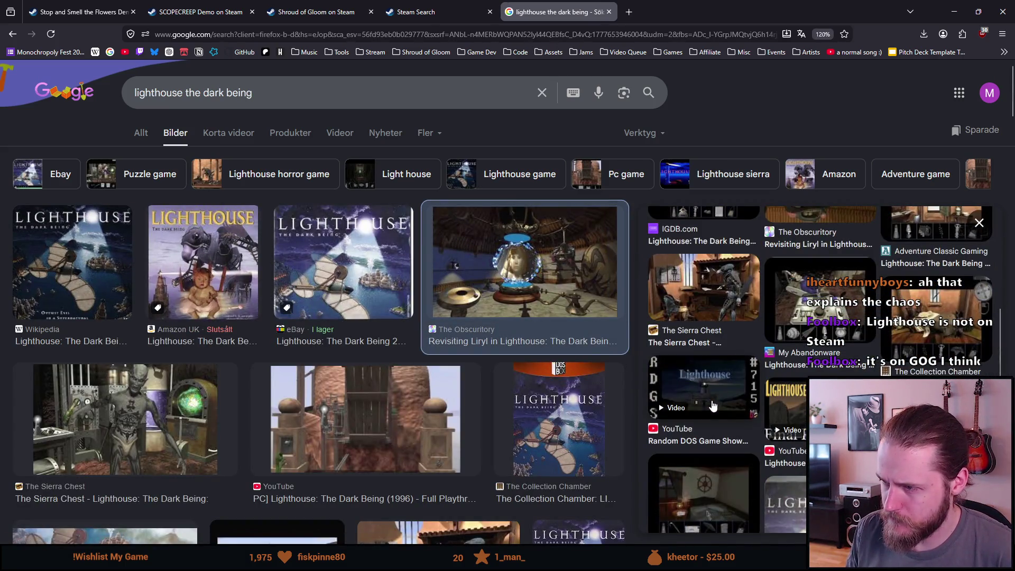
scroll(693, 390, "up", 3)
scroll(241, 380, "down", 4)
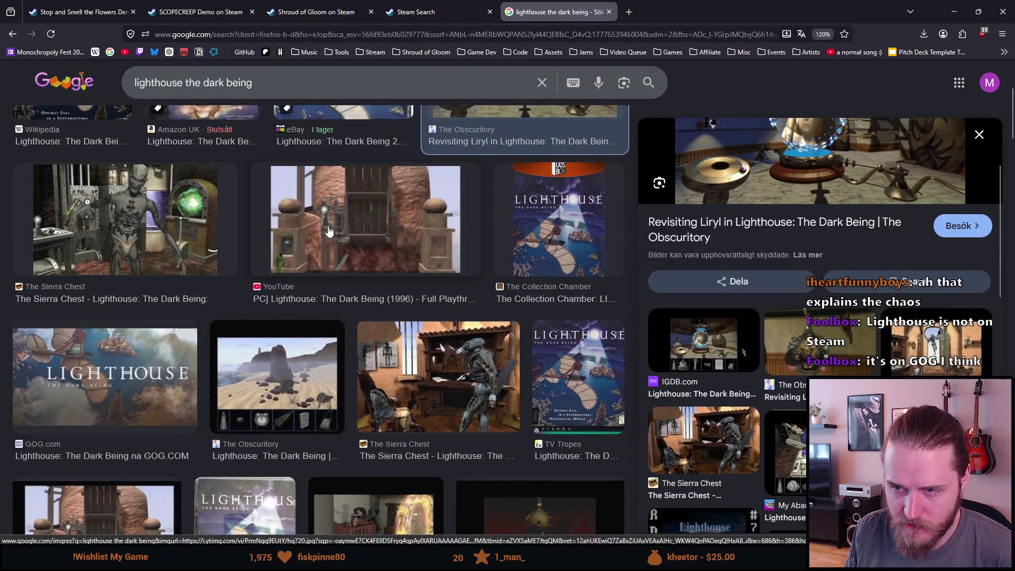
Preview the Sierra Chest screenshot instead, then return to the All results view
left_click(151, 225)
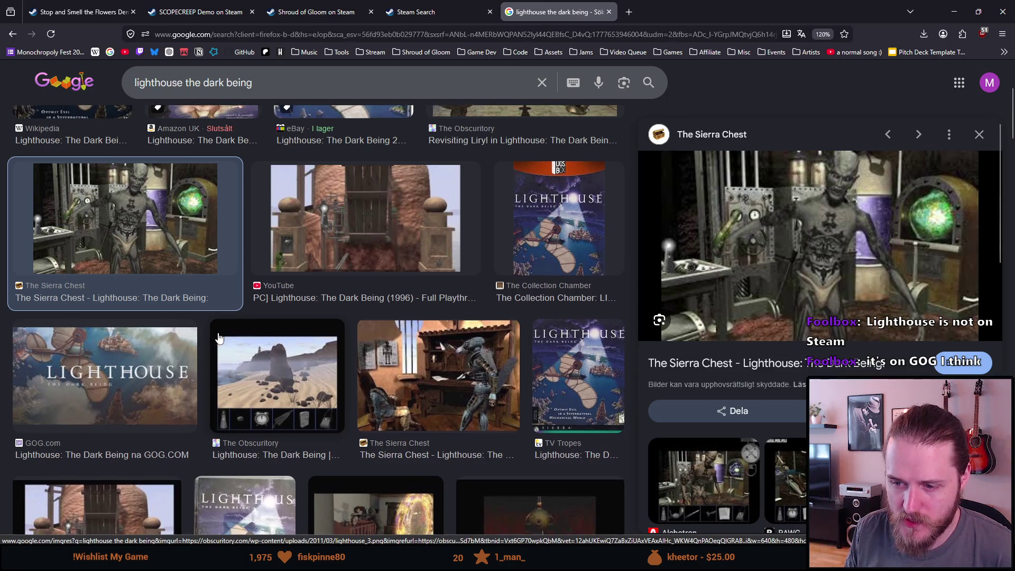
scroll(213, 330, "down", 5)
scroll(213, 327, "up", 10)
left_click(152, 131)
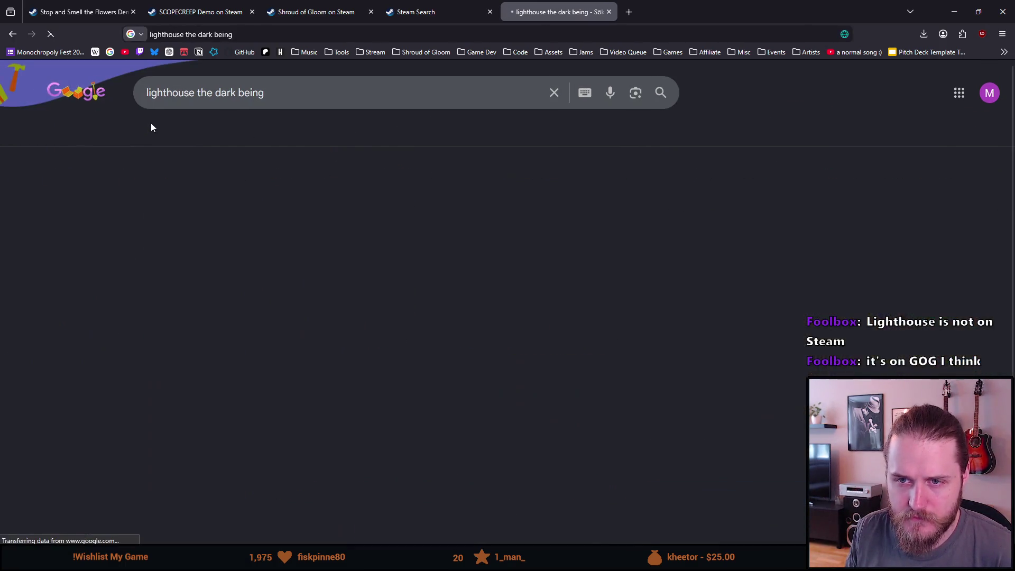
Browse the all-results page and images again, then return to the Steam store search results
scroll(114, 317, "down", 5)
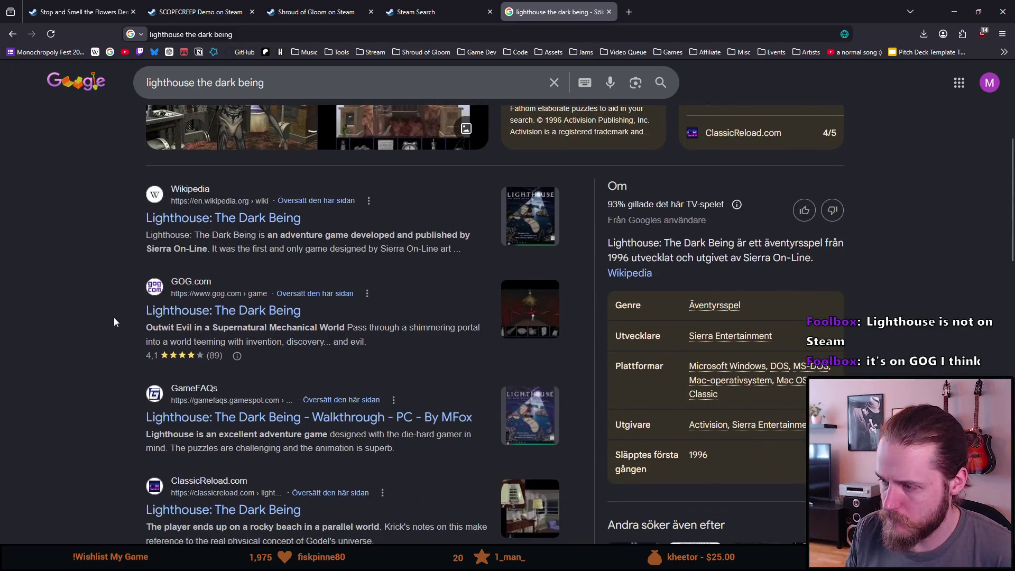
double_click(632, 337)
left_click(632, 336)
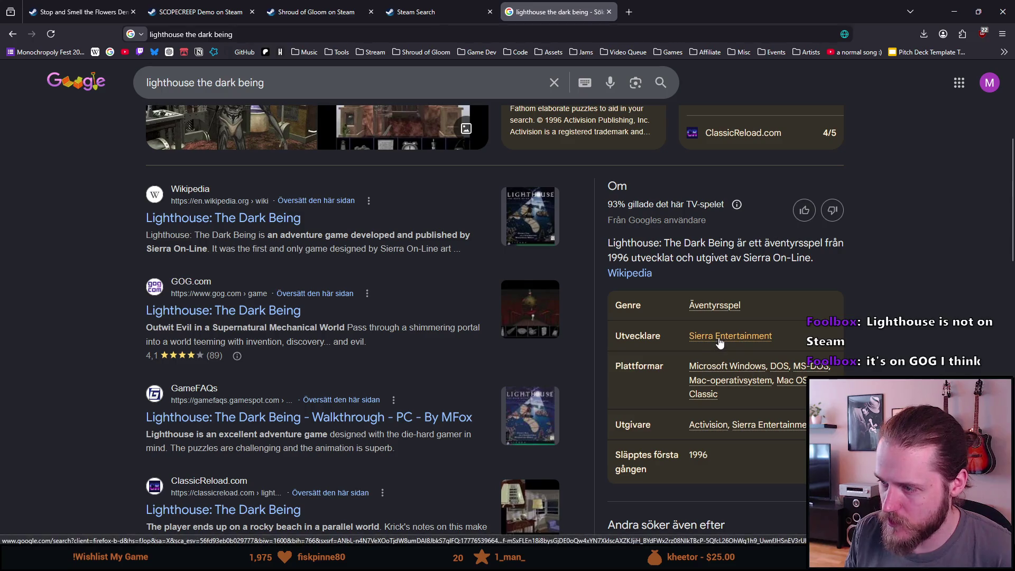
scroll(181, 341, "down", 4)
scroll(179, 340, "up", 7)
scroll(178, 338, "down", 3)
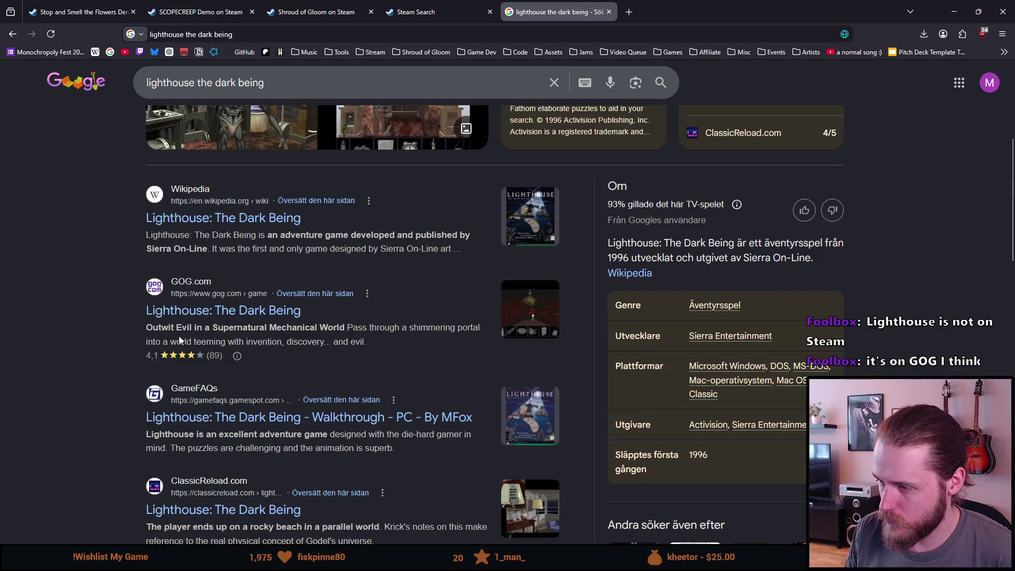
scroll(424, 362, "up", 5)
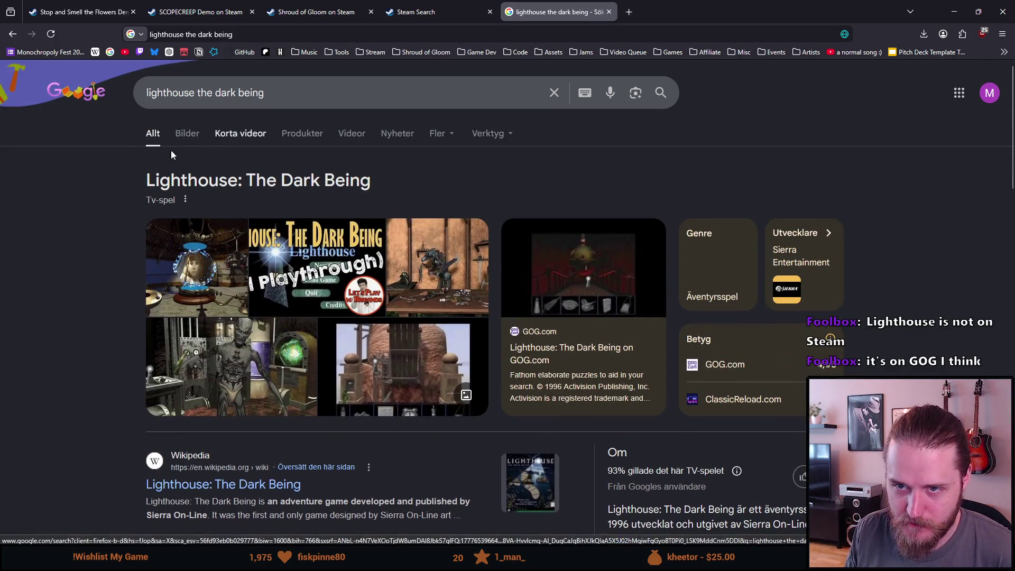
left_click(177, 143)
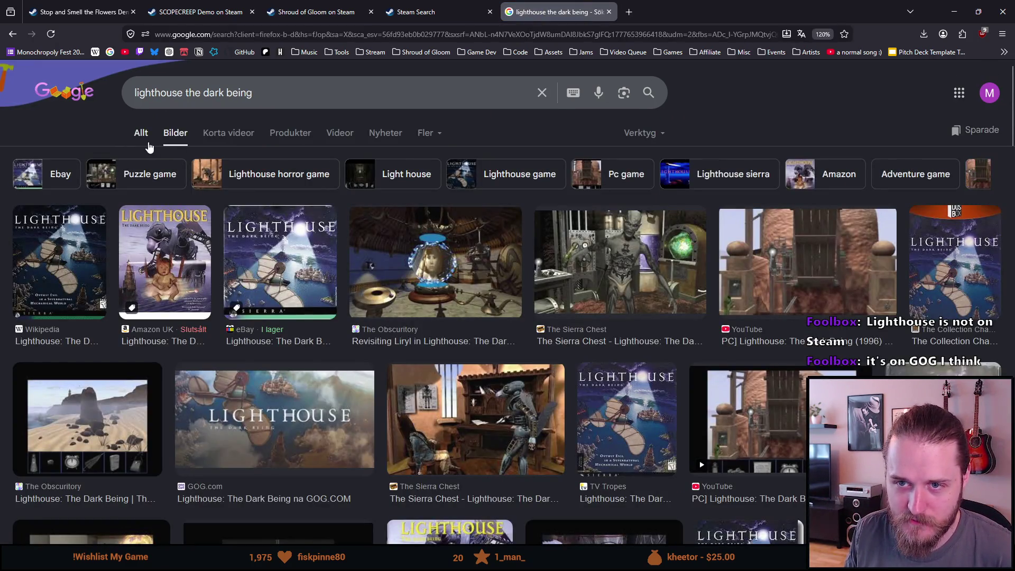
left_click(149, 142)
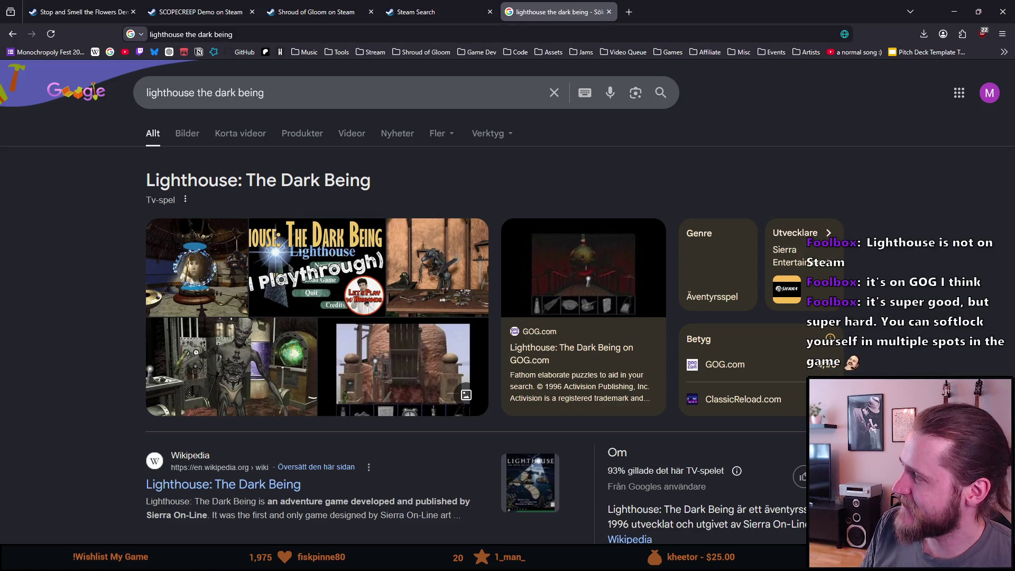
left_click(275, 32)
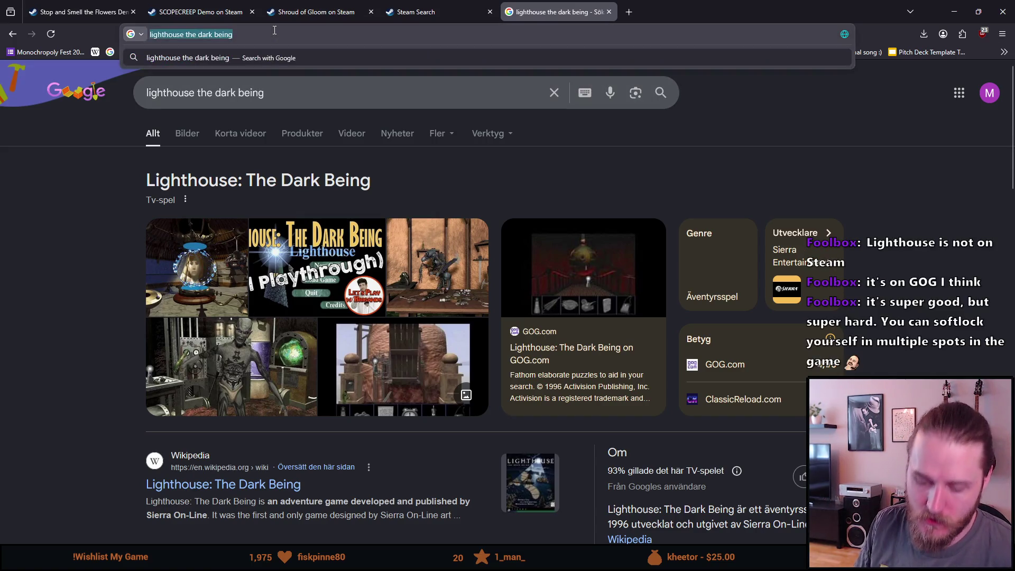
left_click(418, 12)
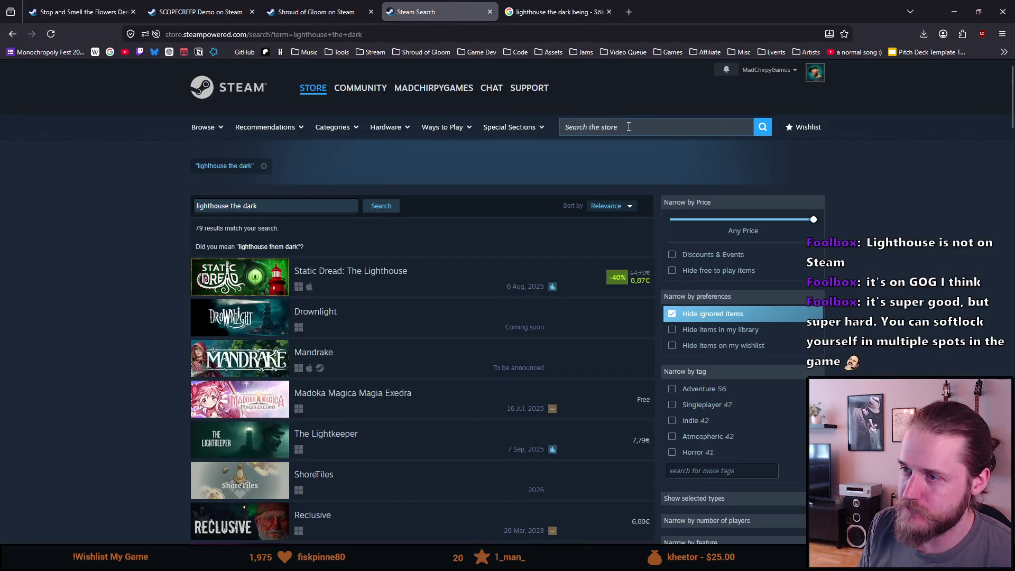
Search the Steam store for 'broken sword' and scroll through the results
left_click(629, 126)
type("broken sword")
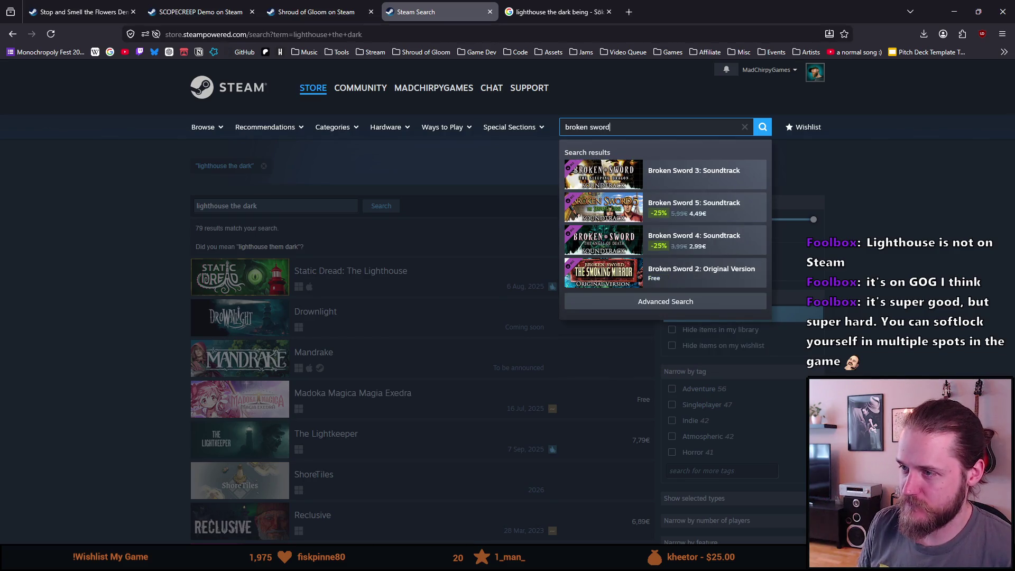
key("Return")
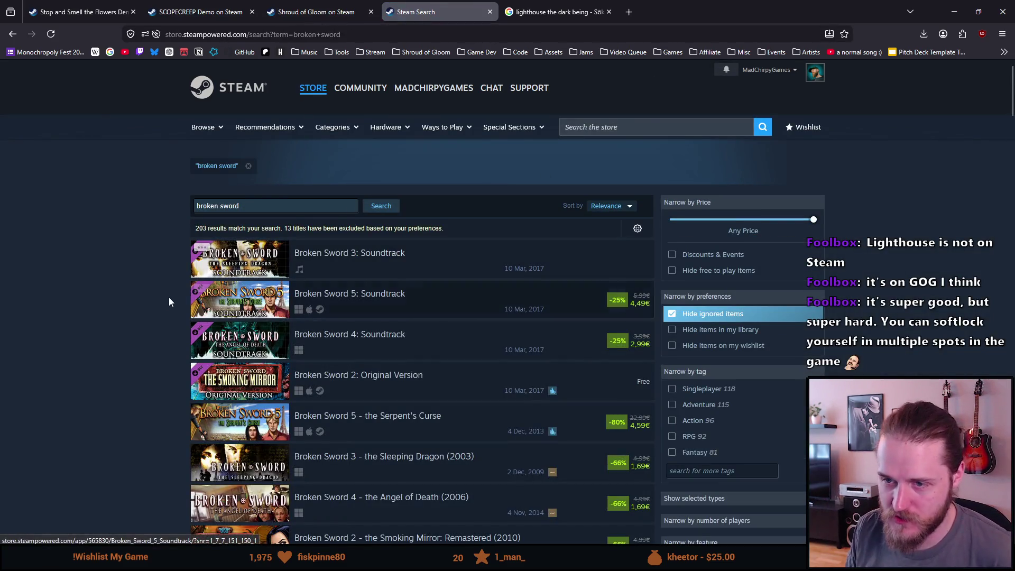
scroll(158, 301, "down", 3)
scroll(158, 300, "down", 1)
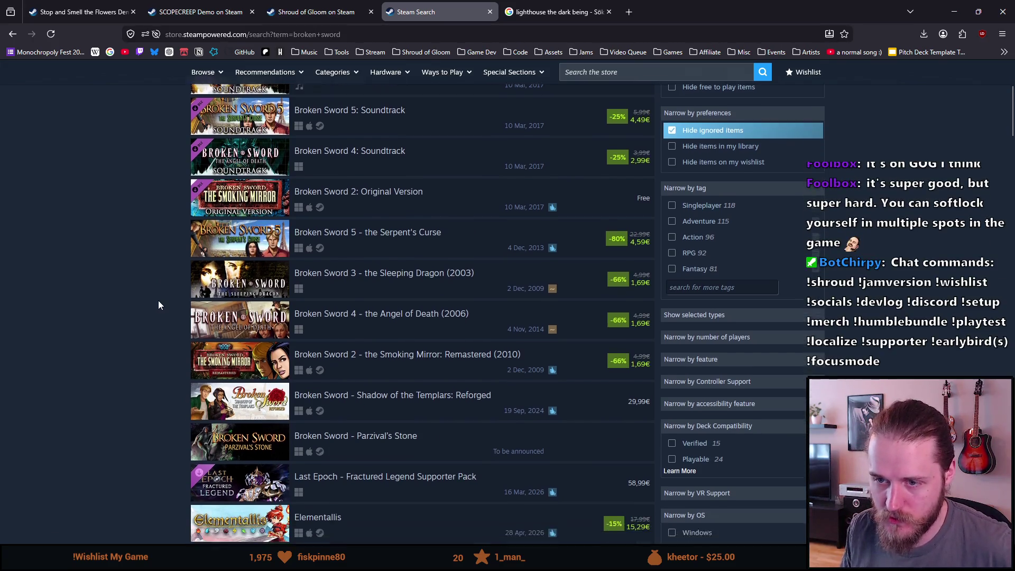
Open Broken Sword - Shadow of the Templars: Reforged and view its screenshots, including toy shop and cave
mouse_move(283, 224)
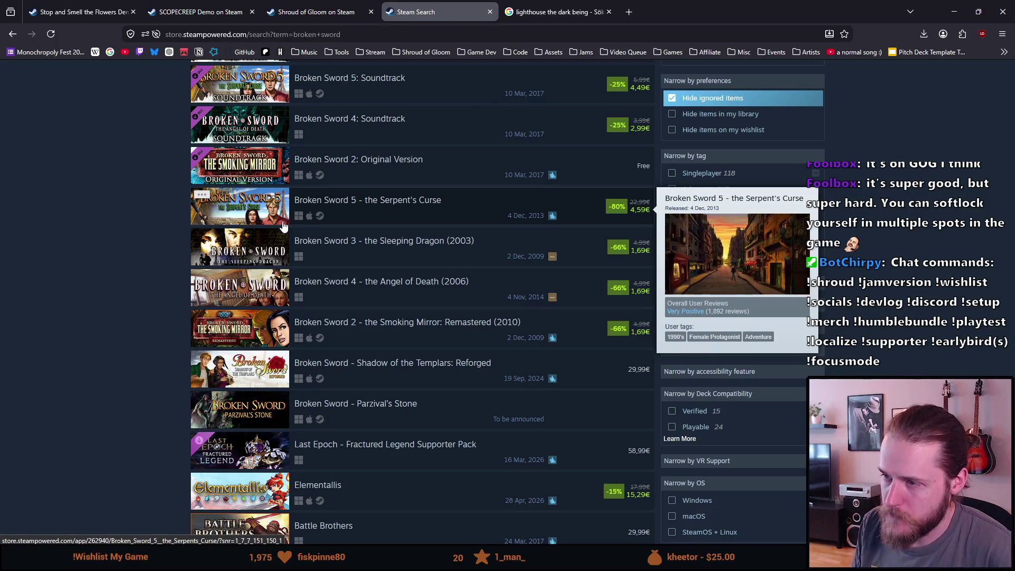
scroll(283, 224, "down", 1)
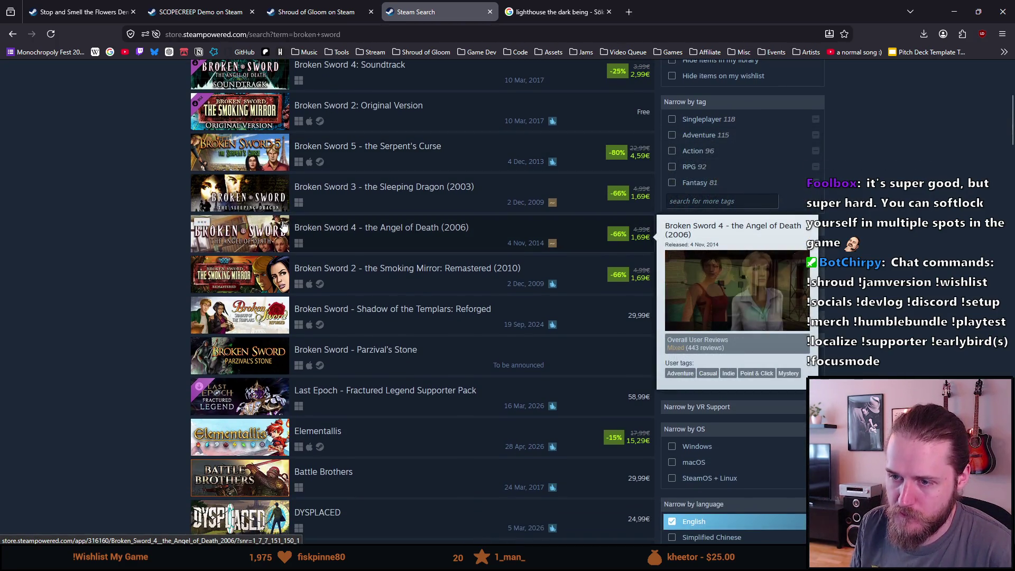
left_click(252, 317)
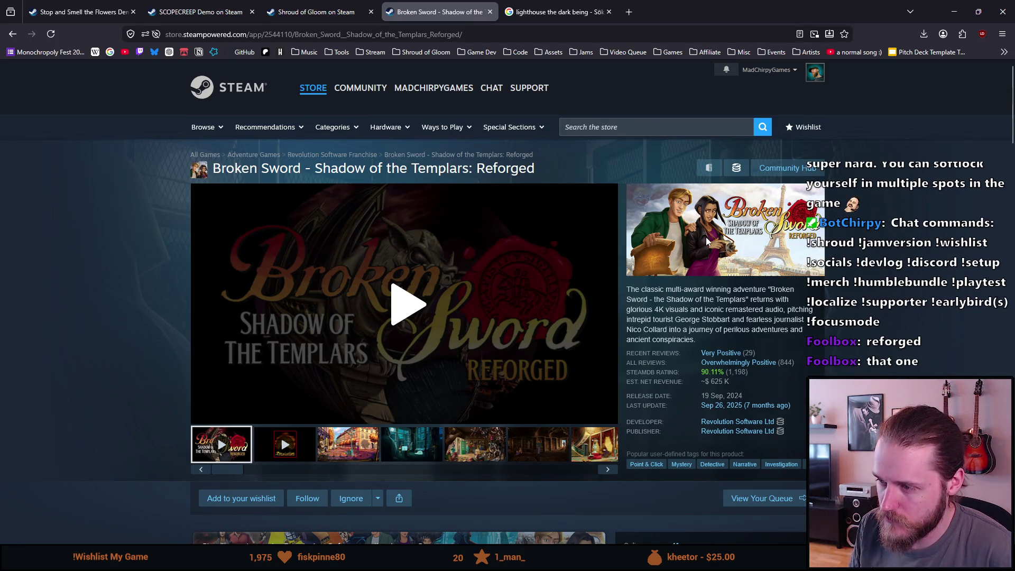
scroll(706, 240, "down", 1)
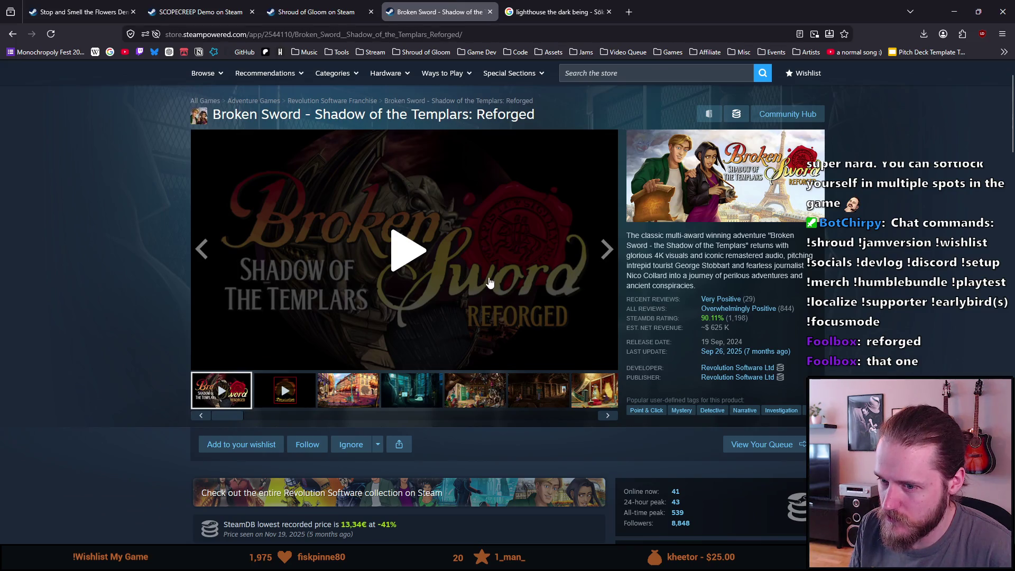
left_click(334, 395)
left_click(414, 395)
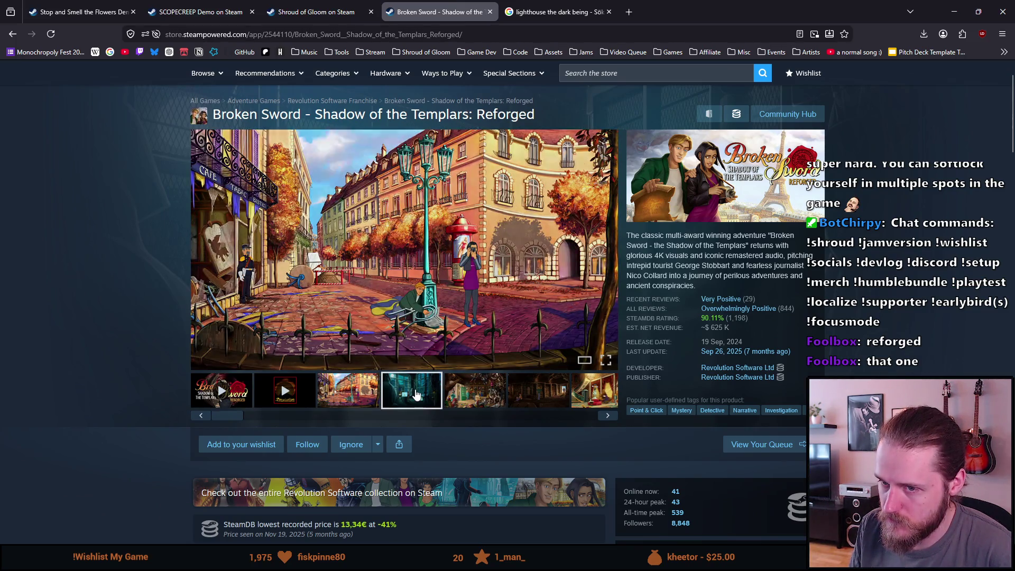
left_click(478, 402)
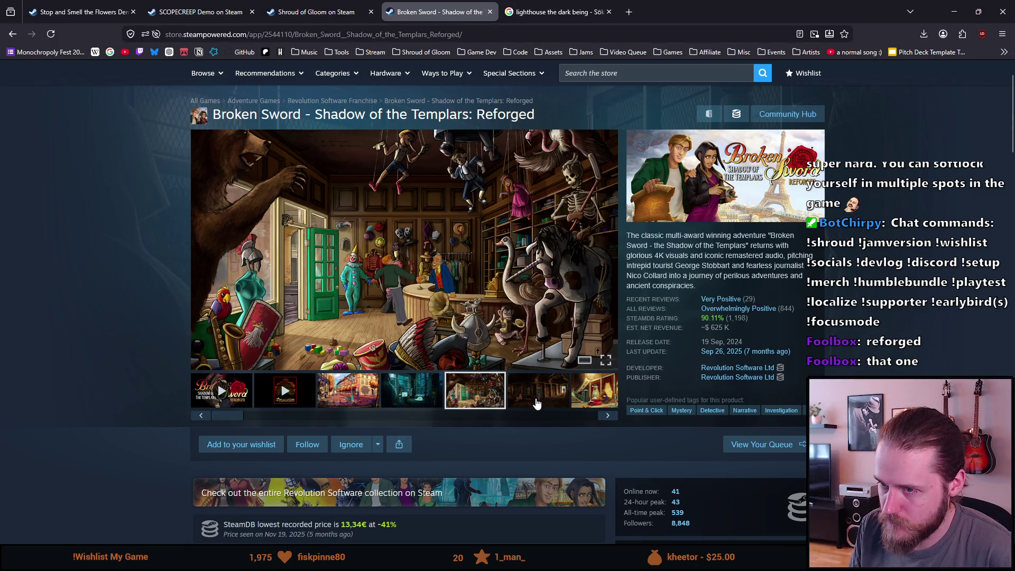
left_click(536, 404)
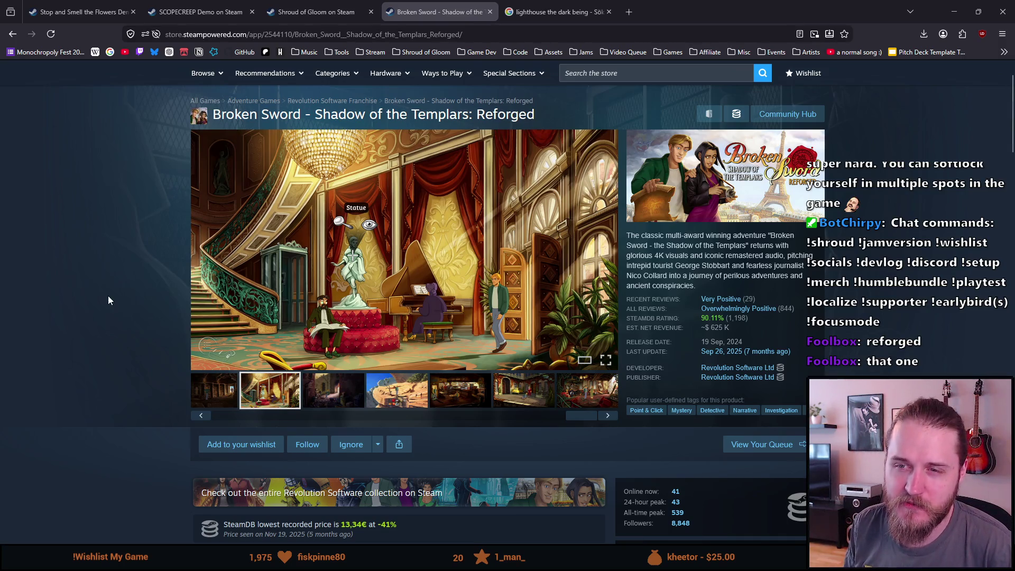
Scroll through the Reforged page's details, then type 'full throttle' into the store search
scroll(109, 299, "down", 8)
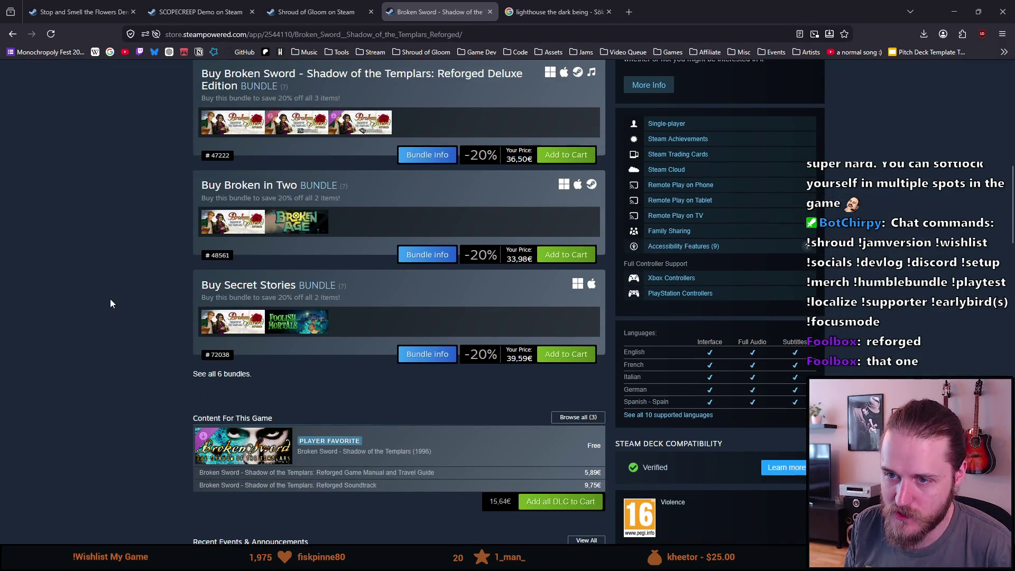
scroll(110, 300, "down", 5)
scroll(110, 299, "down", 6)
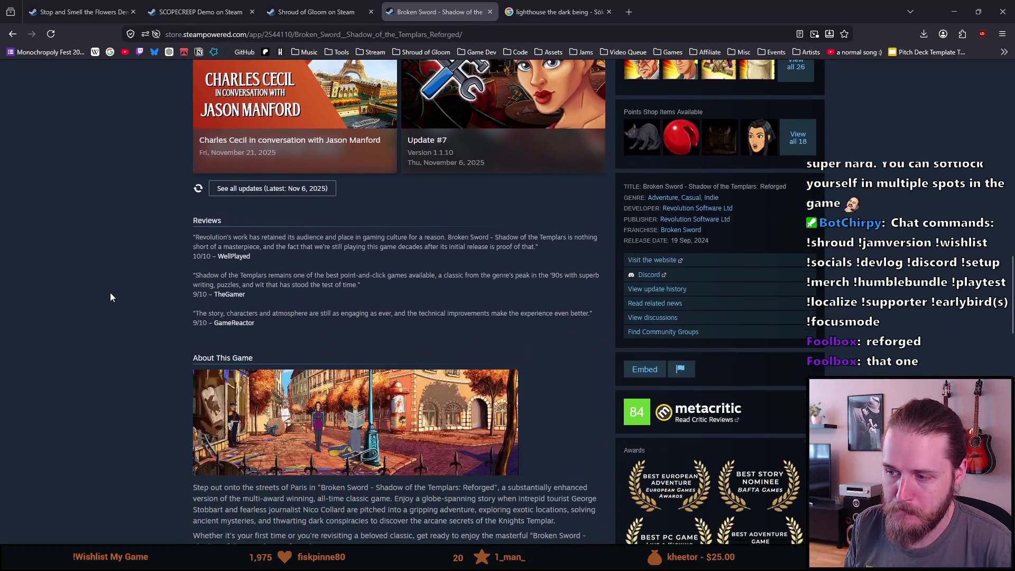
scroll(112, 292, "down", 4)
scroll(113, 292, "down", 5)
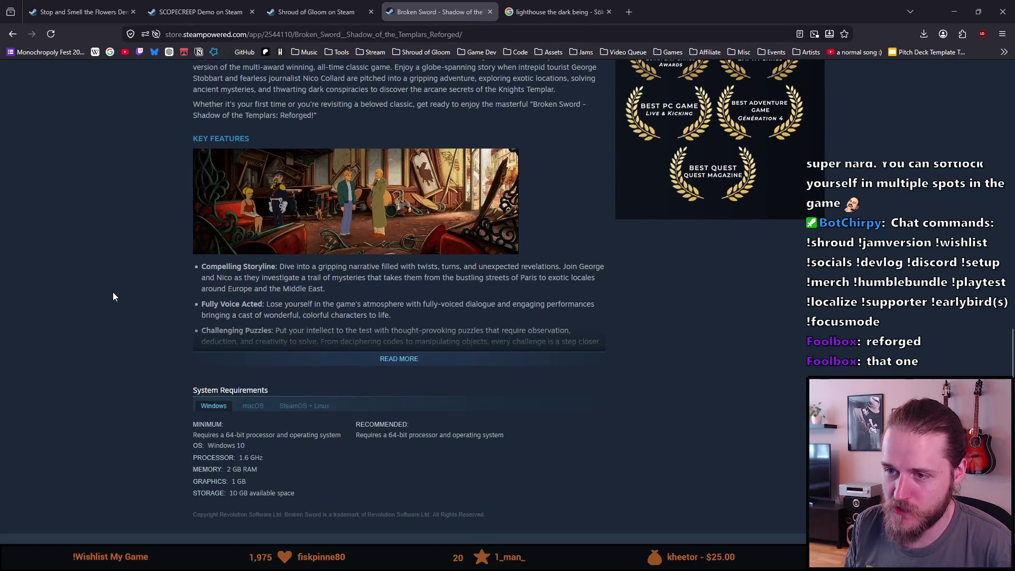
scroll(230, 335, "up", 4)
scroll(230, 338, "up", 20)
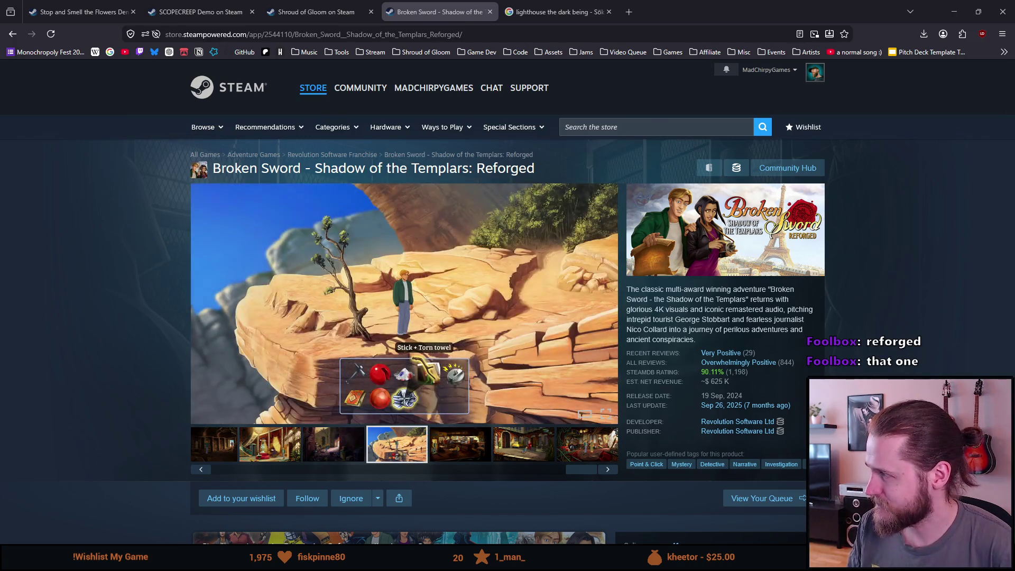
scroll(905, 279, "down", 2)
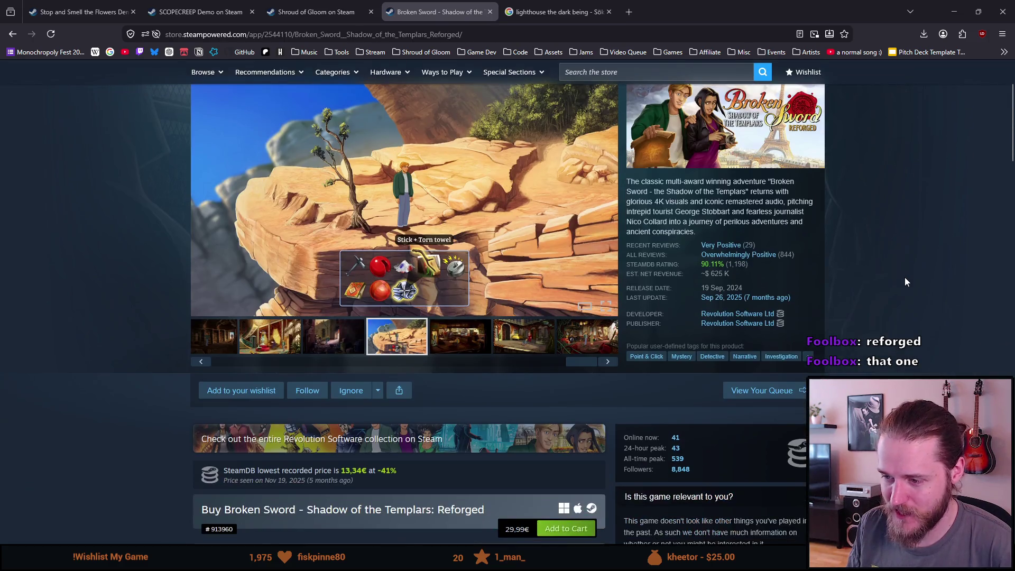
scroll(905, 282, "up", 2)
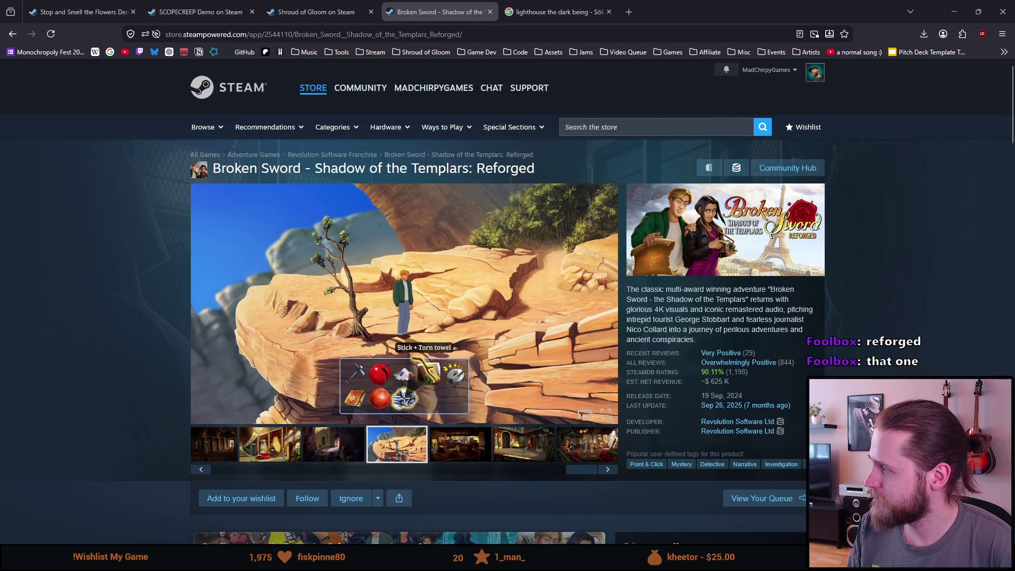
type("full throttle")
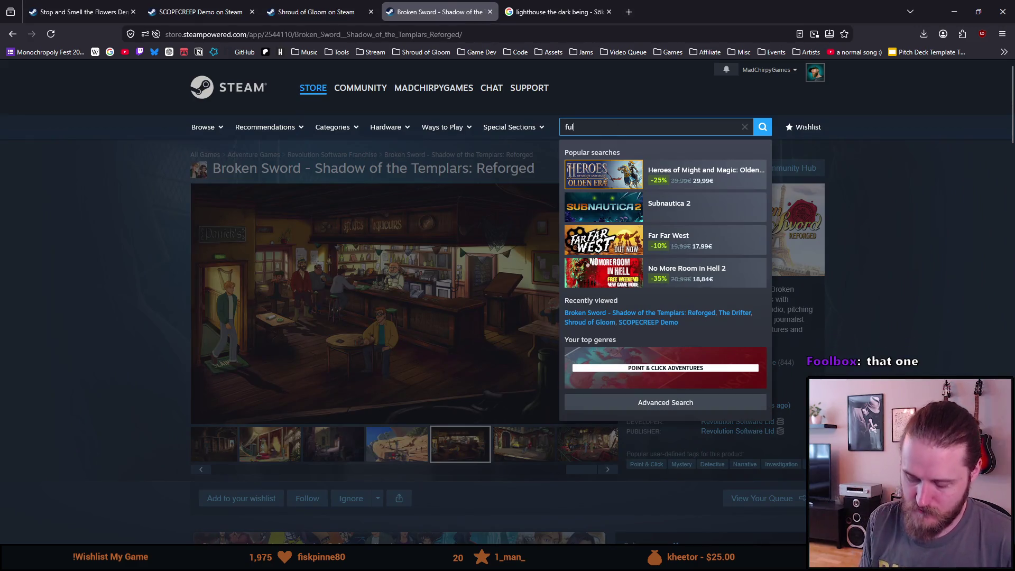
Open Full Throttle Remastered's store page, view its second and third screenshots, then return to Google
left_click(571, 169)
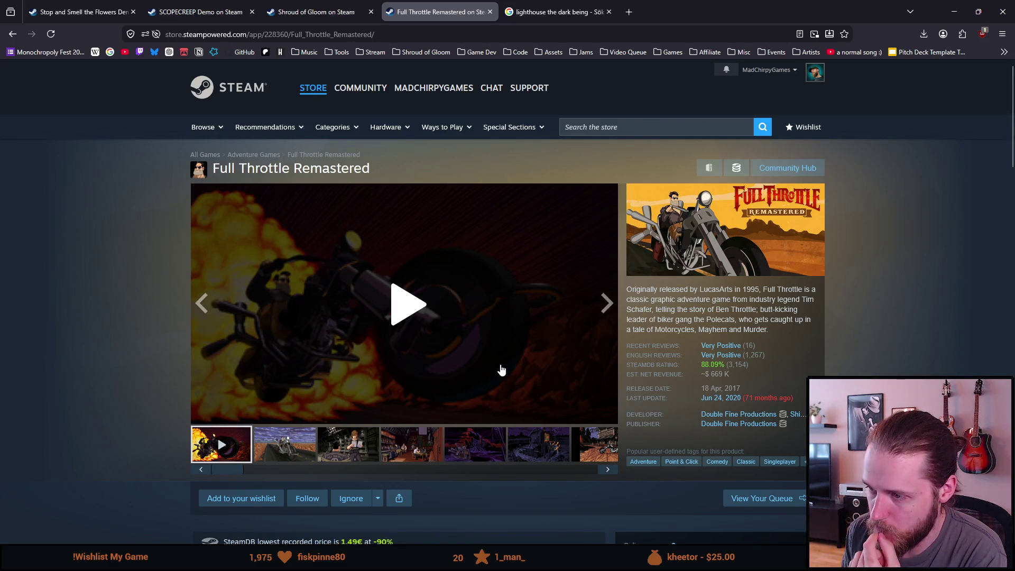
scroll(497, 367, "down", 2)
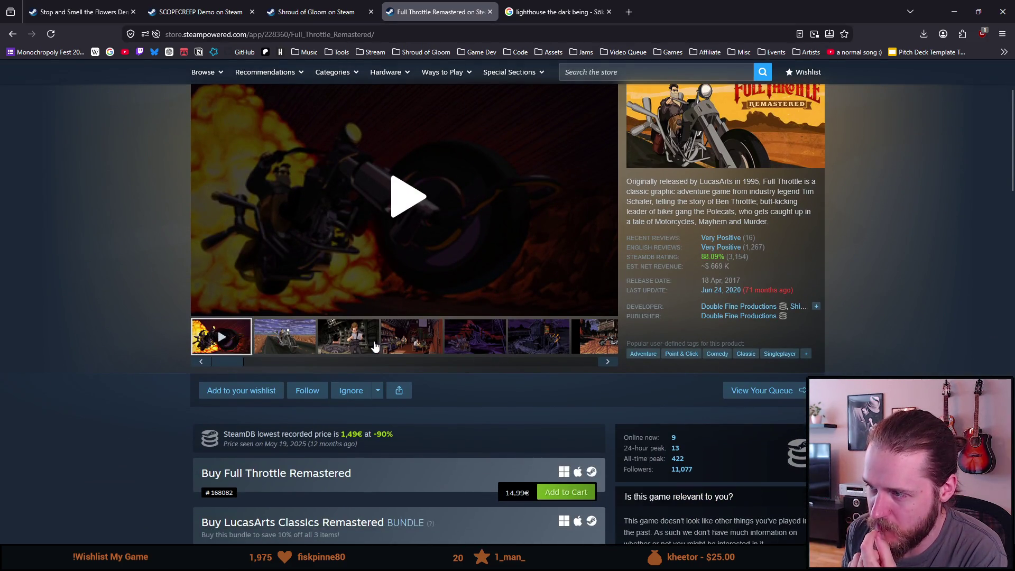
left_click(306, 349)
left_click(344, 346)
scroll(413, 283, "up", 5)
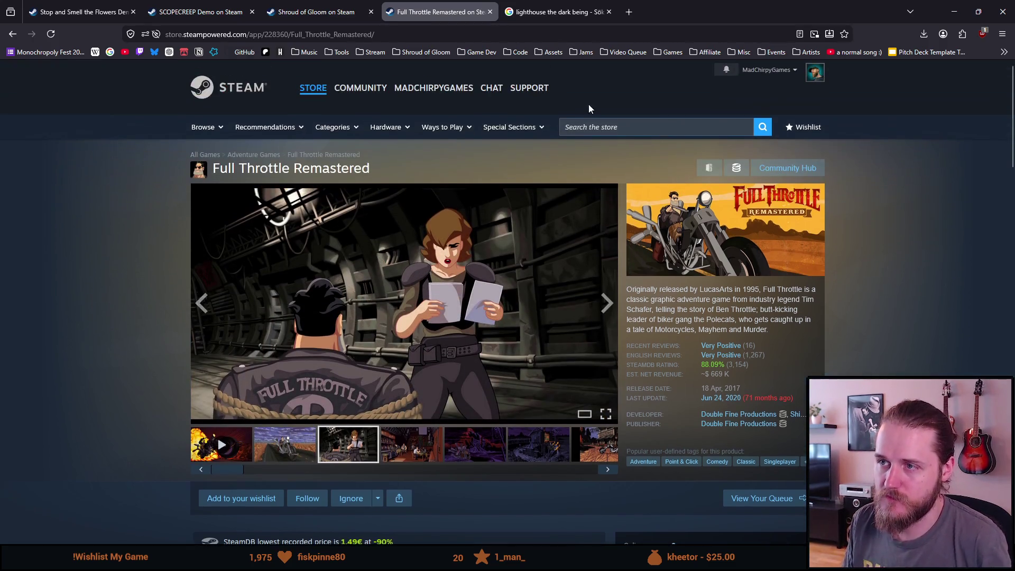
left_click(555, 11)
left_click(211, 37)
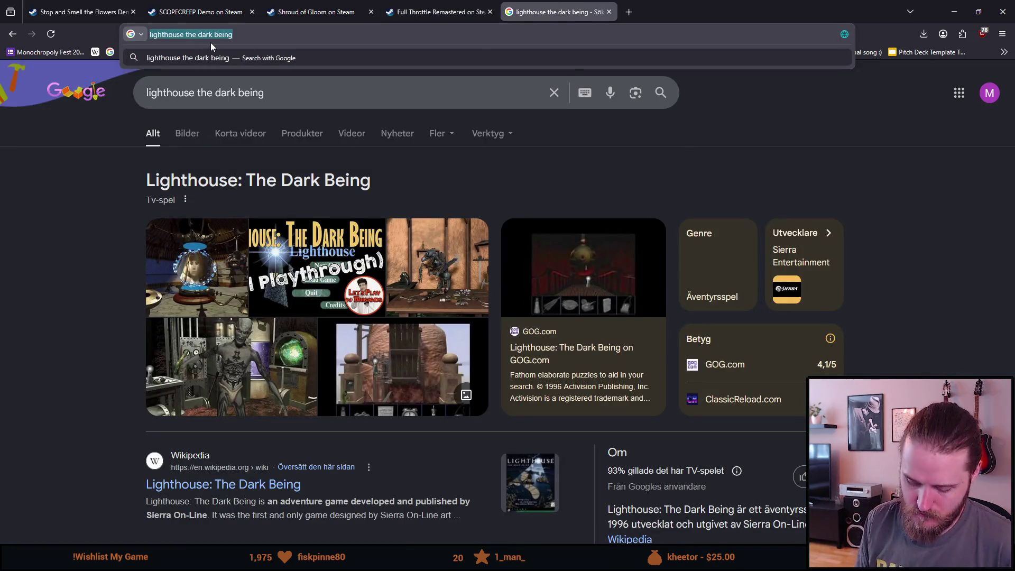
Google 'full throttle game' images and preview the Art of the Title, Guardian and Double Fine pictures
type("full throttle game")
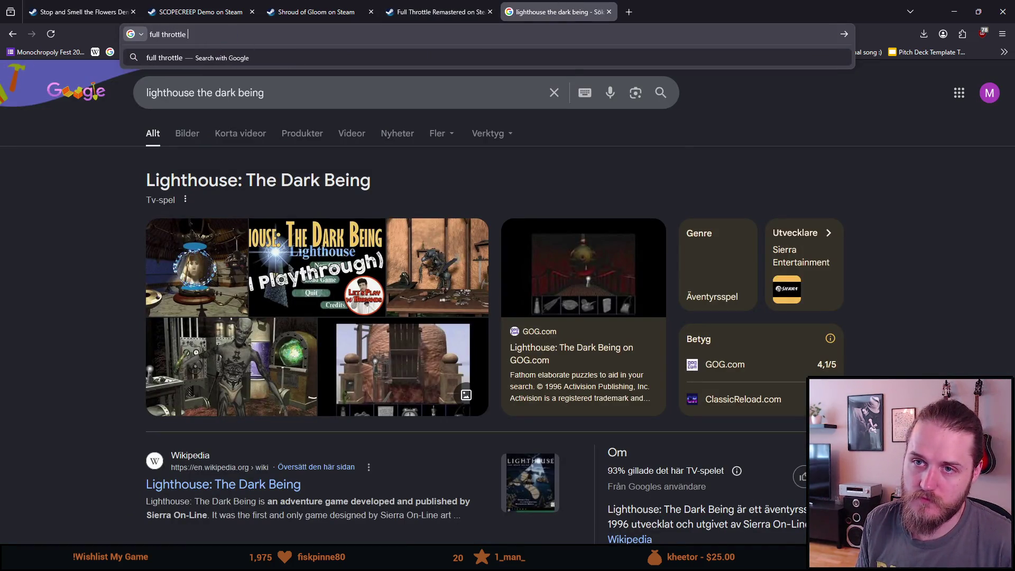
key("Return")
left_click(305, 133)
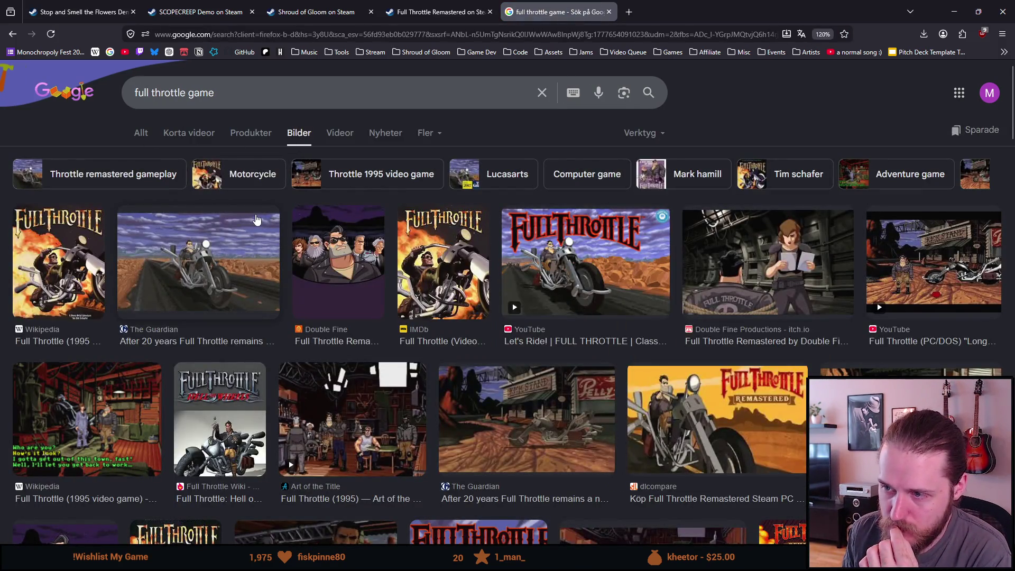
scroll(256, 220, "down", 2)
scroll(305, 261, "down", 3)
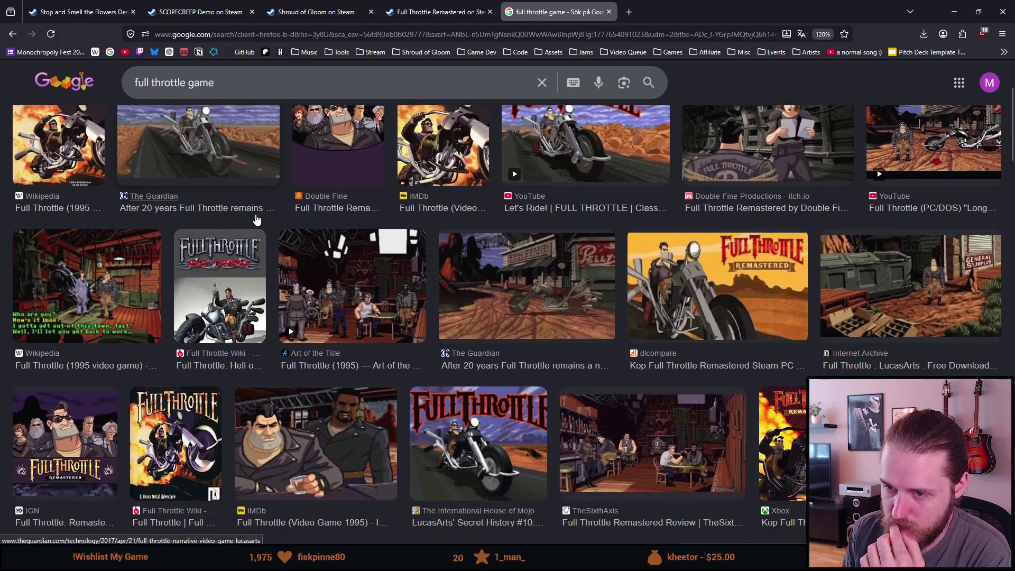
left_click(305, 261)
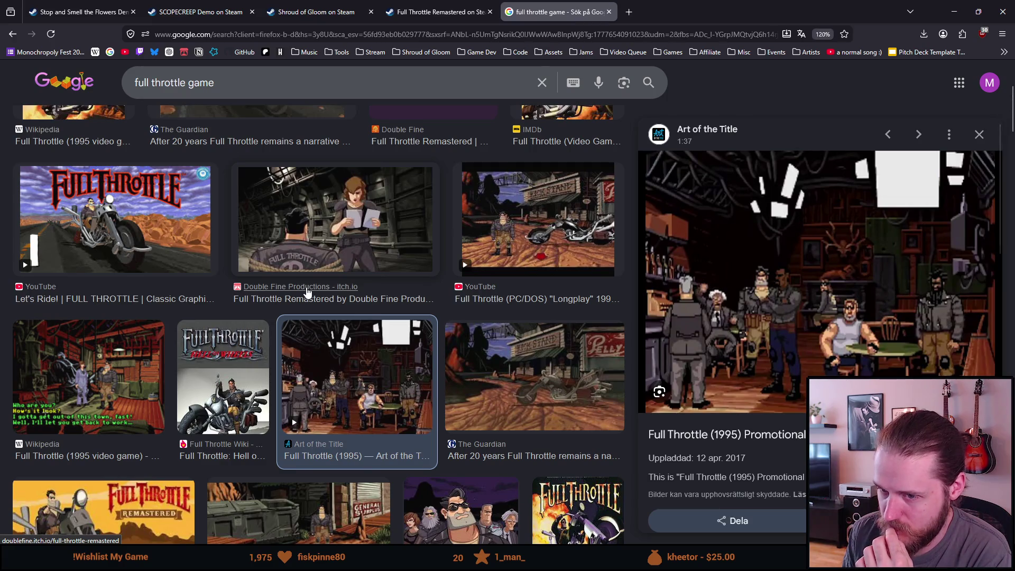
scroll(307, 292, "down", 3)
scroll(307, 291, "up", 6)
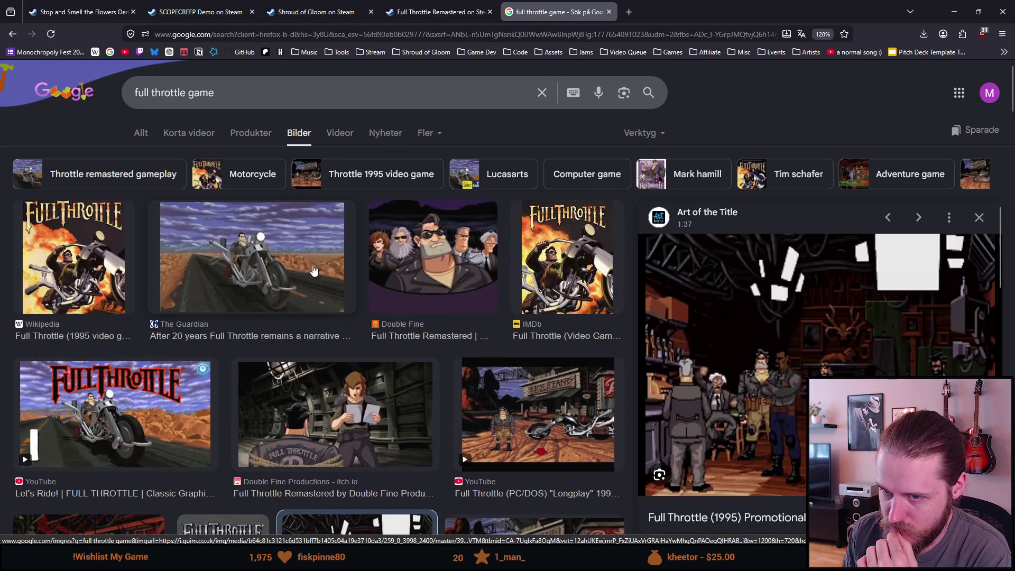
left_click(287, 255)
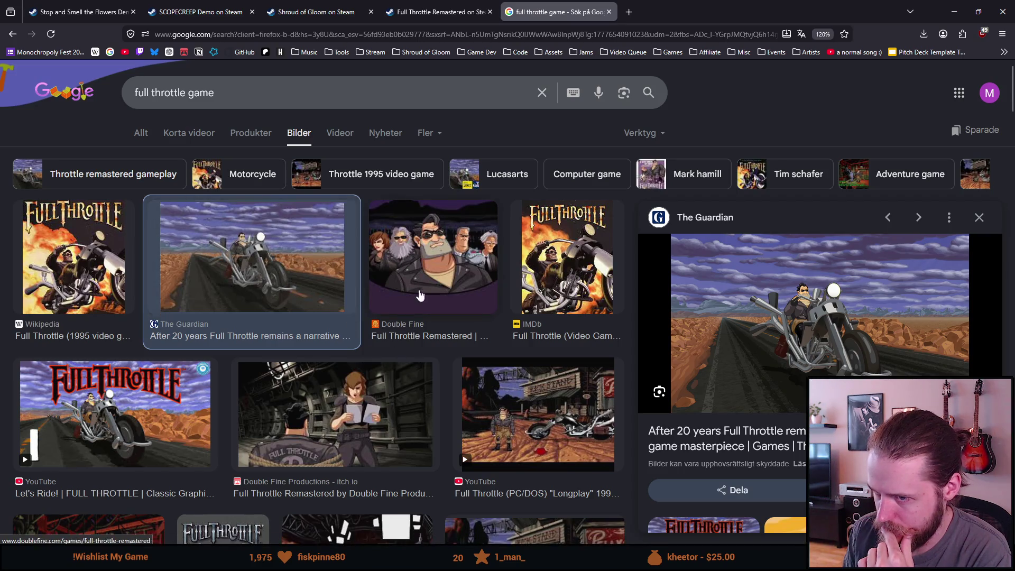
left_click(419, 294)
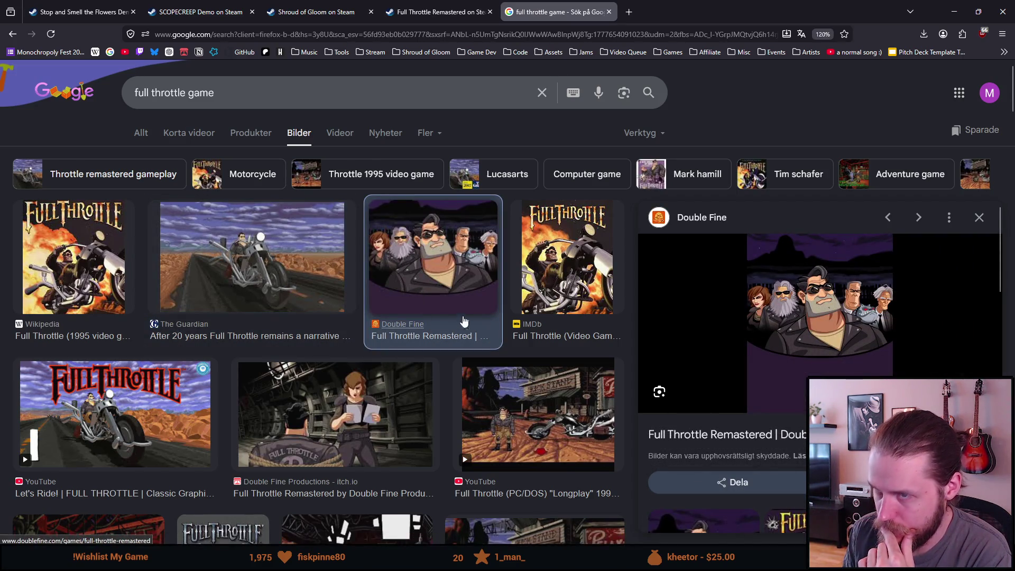
Glance at the Remastered store tab, then preview the Art of the Title video and Internet Archive screenshot
left_click(434, 6)
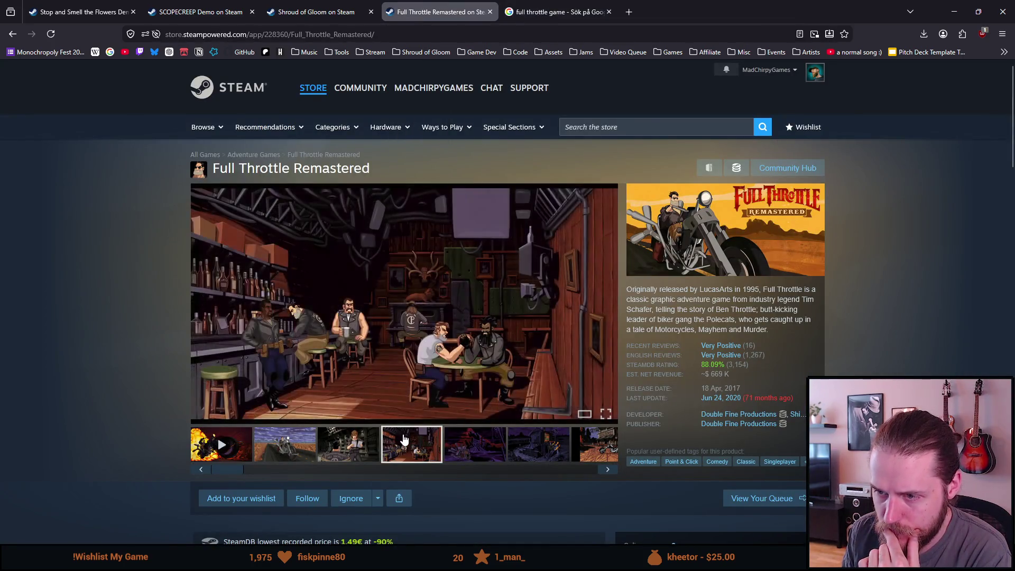
left_click(530, 4)
scroll(291, 279, "down", 5)
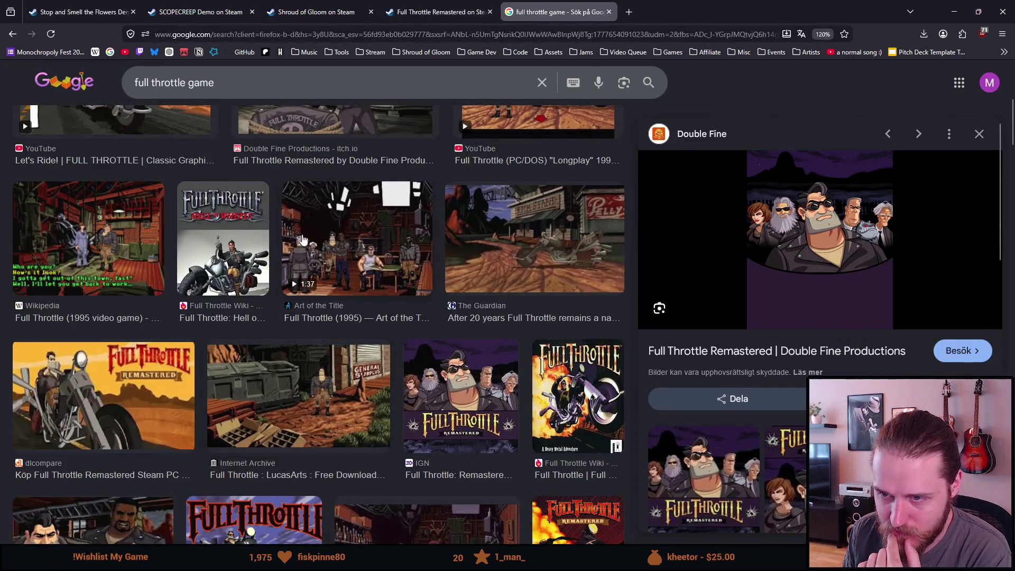
left_click(337, 238)
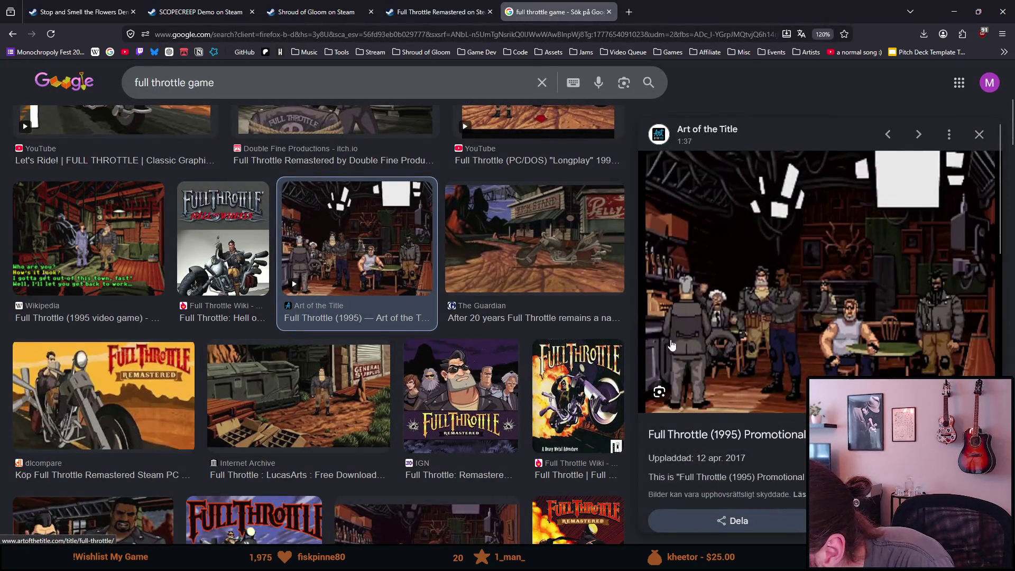
scroll(720, 316, "down", 5)
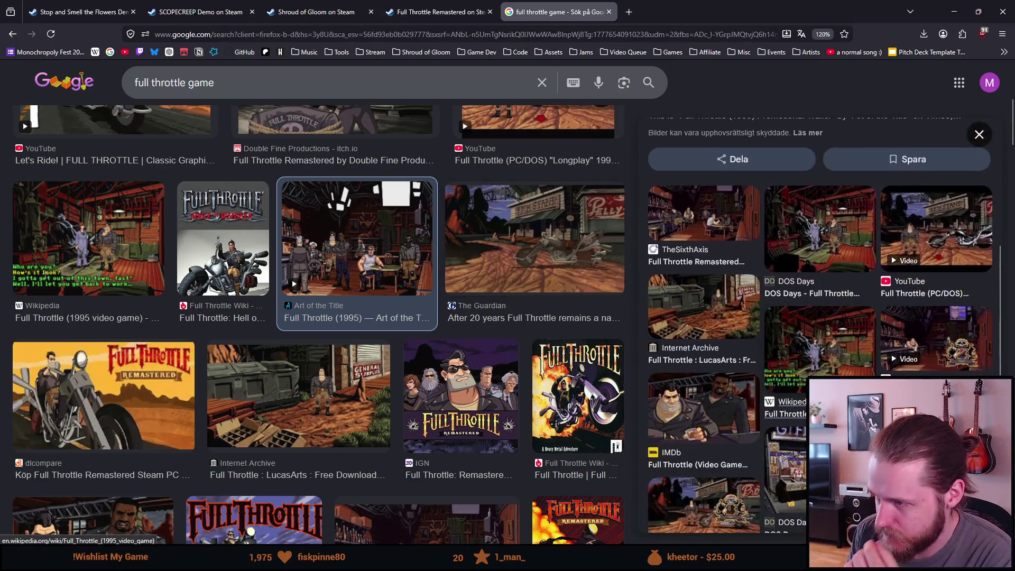
left_click(347, 375)
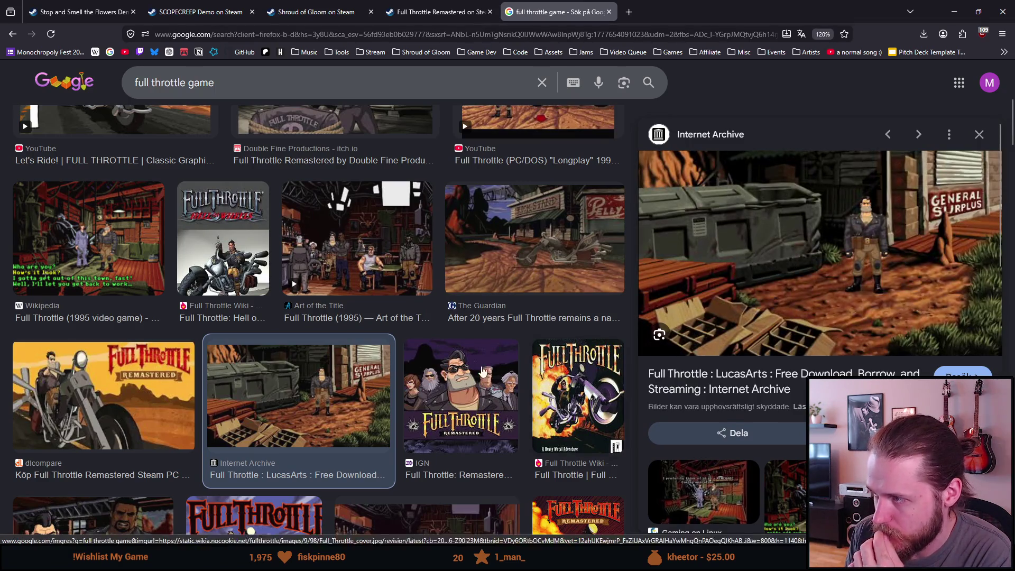
scroll(400, 404, "down", 3)
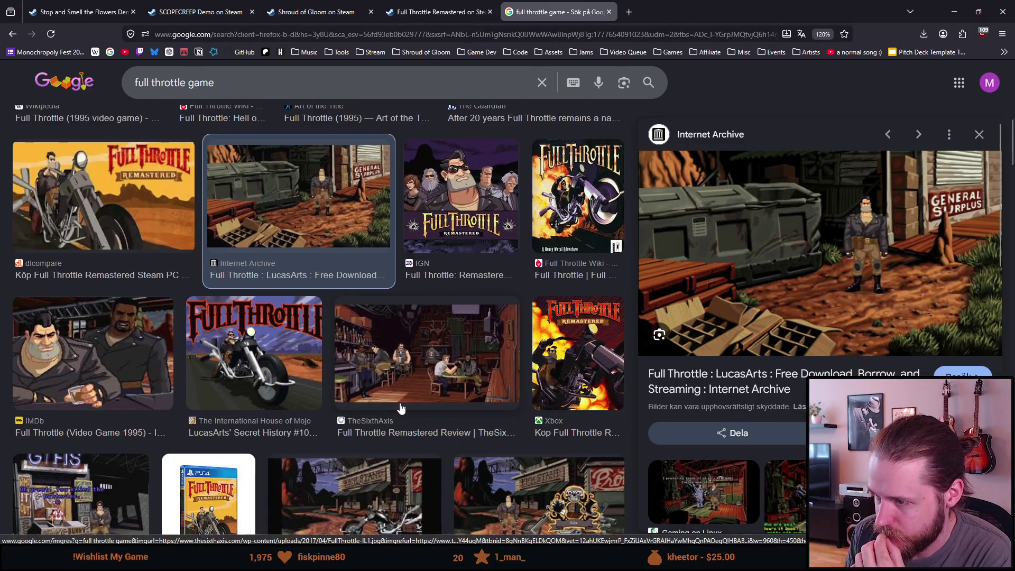
scroll(400, 404, "down", 2)
scroll(399, 407, "down", 1)
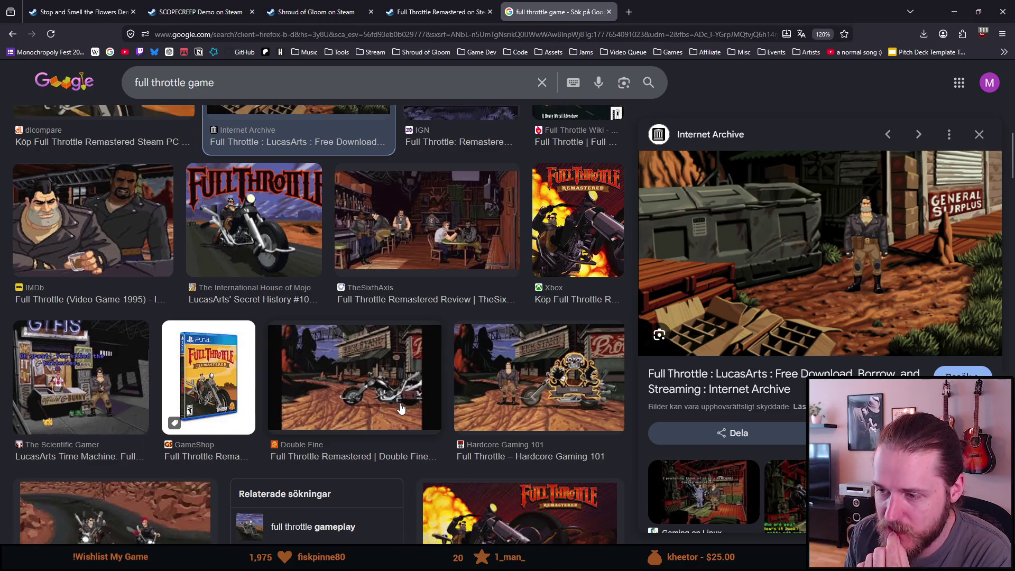
scroll(400, 407, "up", 6)
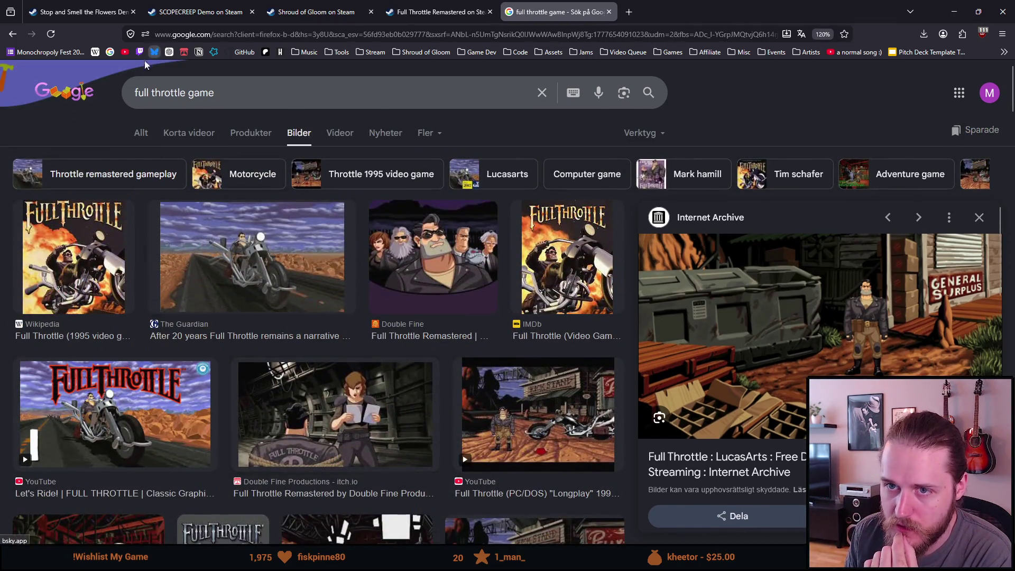
left_click(316, 11)
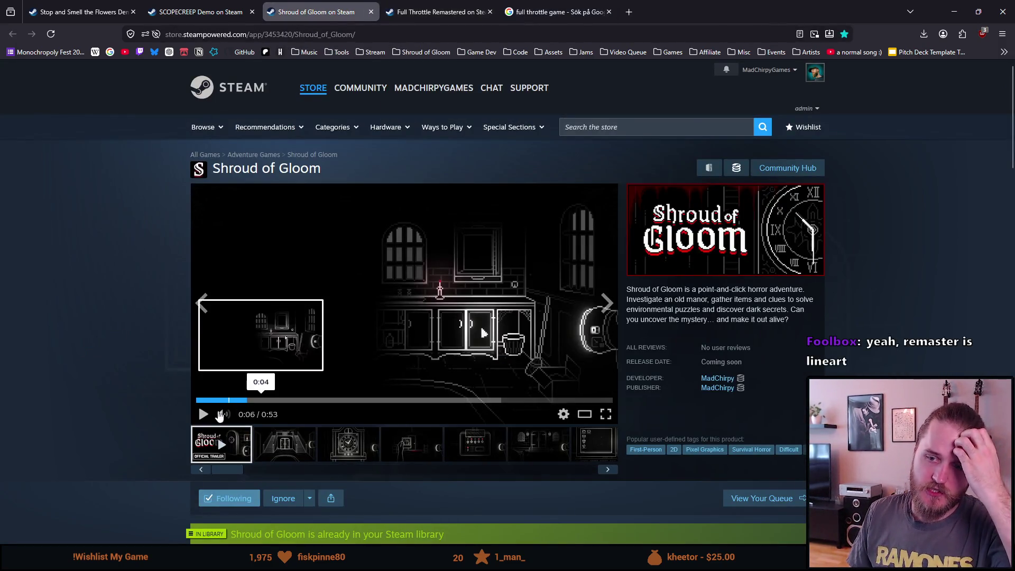
Reload and scroll the Shroud of Gloom store page, then minimize Firefox to get back to Unity
left_click(51, 34)
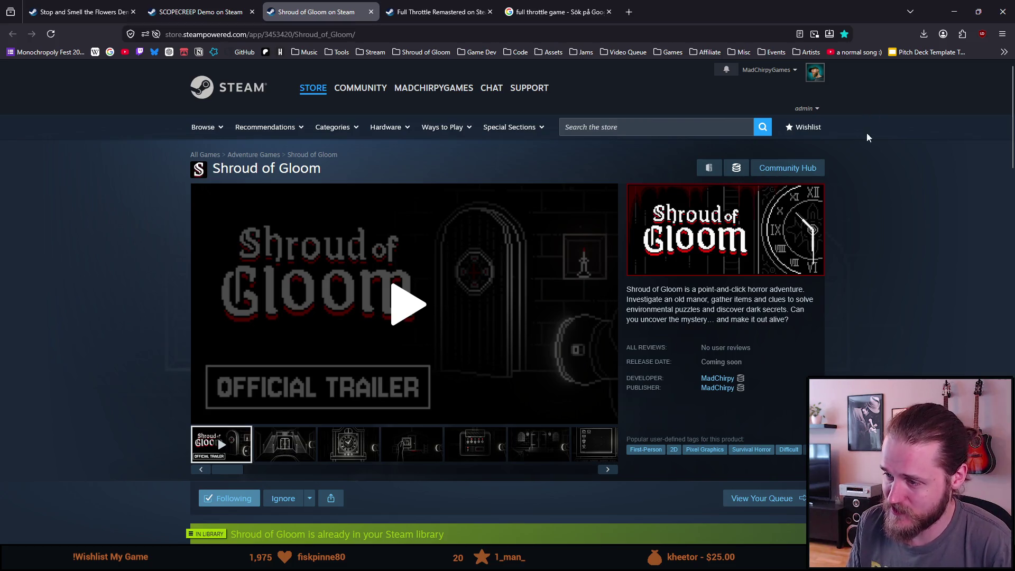
scroll(886, 296, "down", 5)
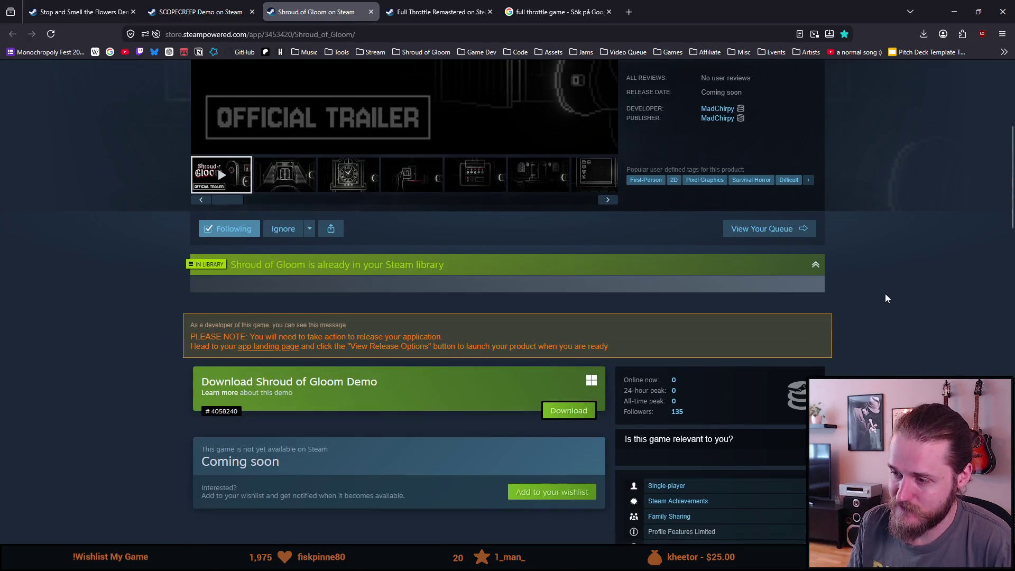
scroll(886, 285, "up", 5)
left_click(954, 11)
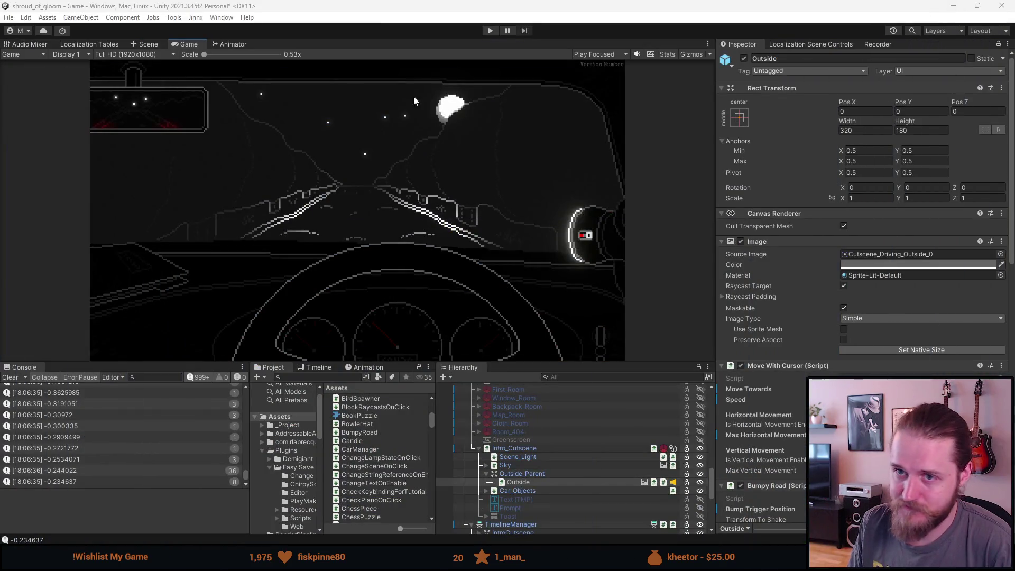
Clear the Unity Console and locate the ambiguous Random call on line 30 of BumpyRoad.cs
left_click(10, 378)
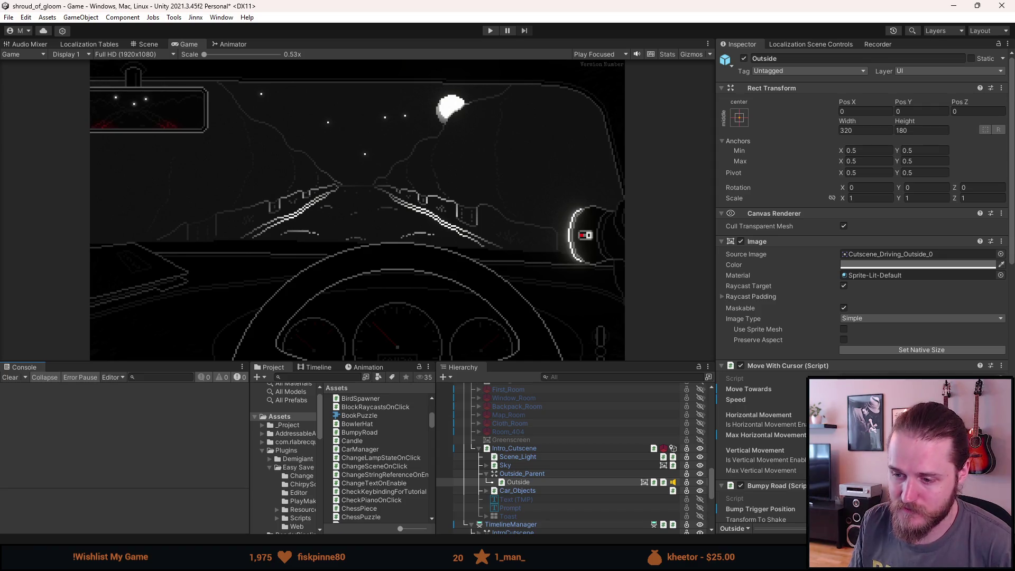
key("ctrl+s")
key("alt+Tab")
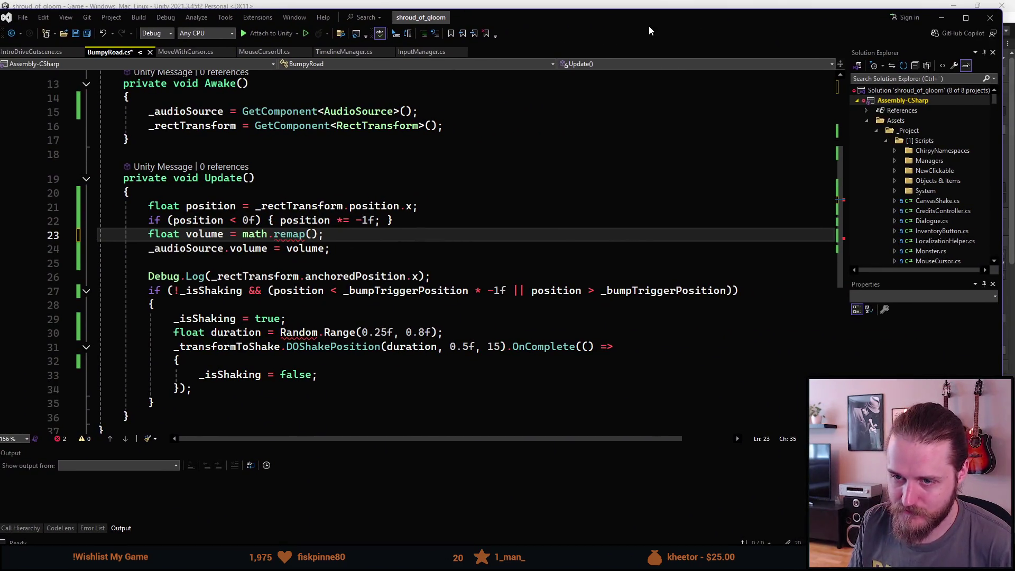
scroll(259, 286, "up", 2)
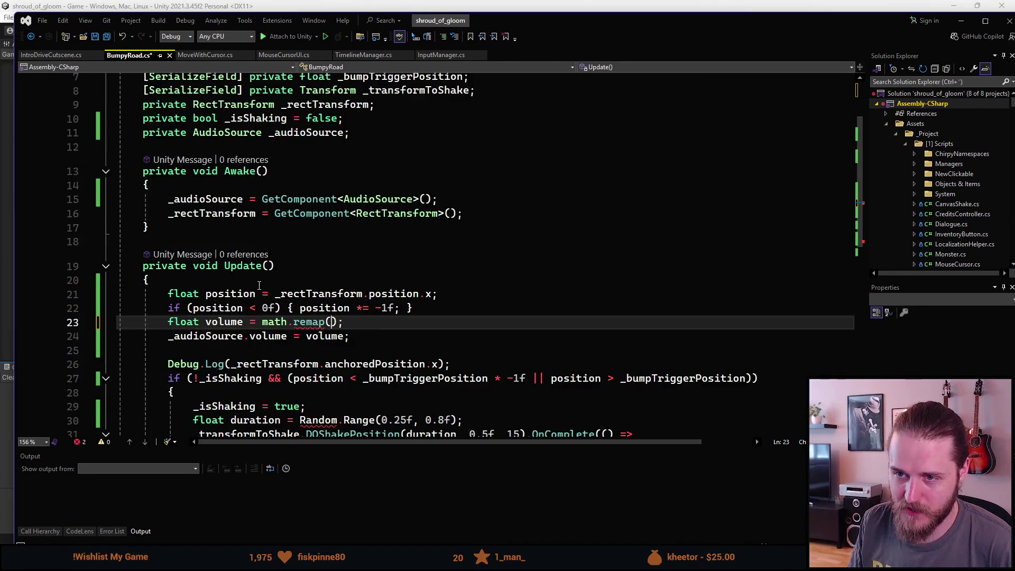
scroll(259, 285, "up", 2)
scroll(259, 285, "down", 3)
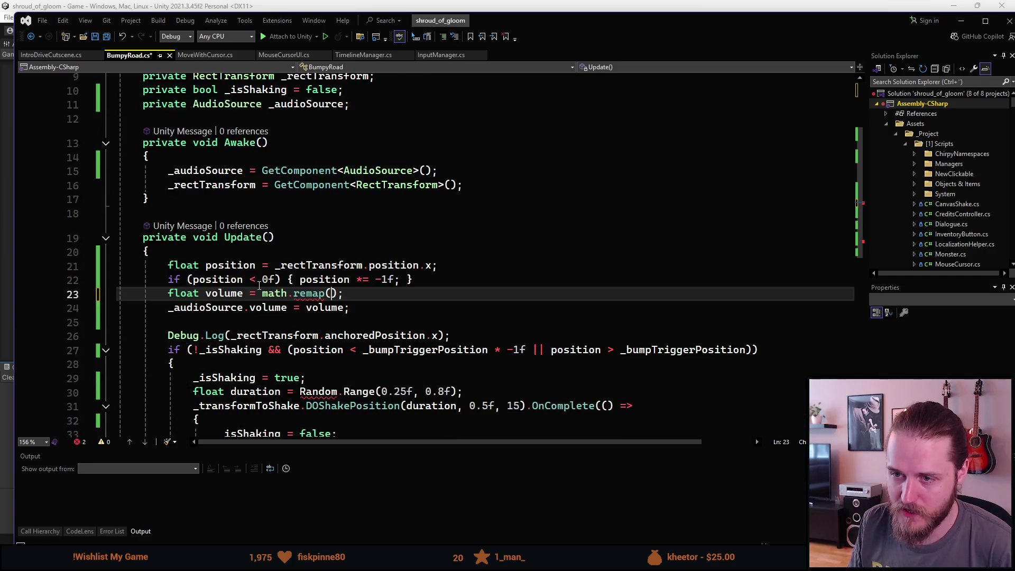
scroll(259, 285, "down", 1)
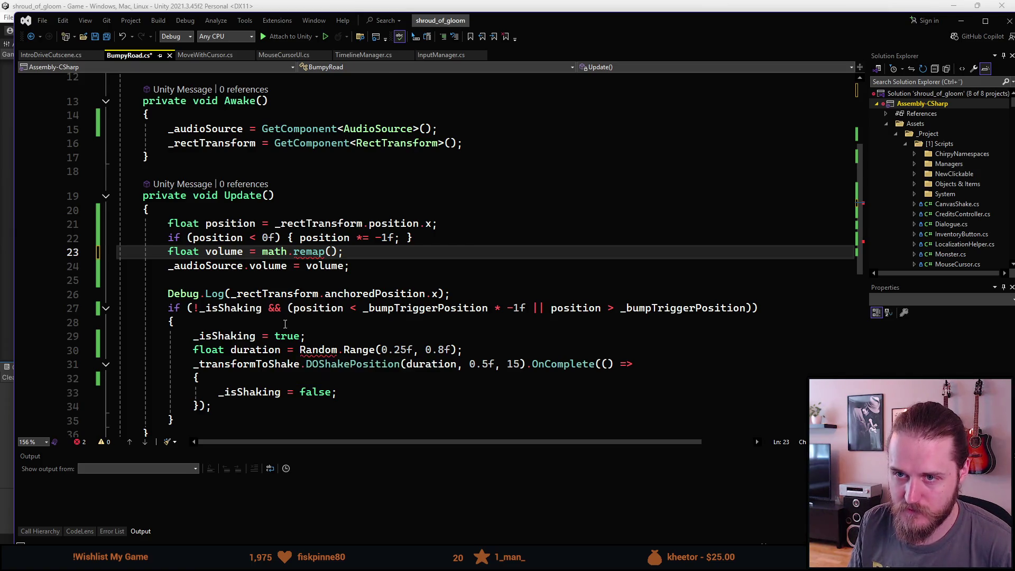
scroll(282, 318, "up", 4)
scroll(282, 319, "down", 5)
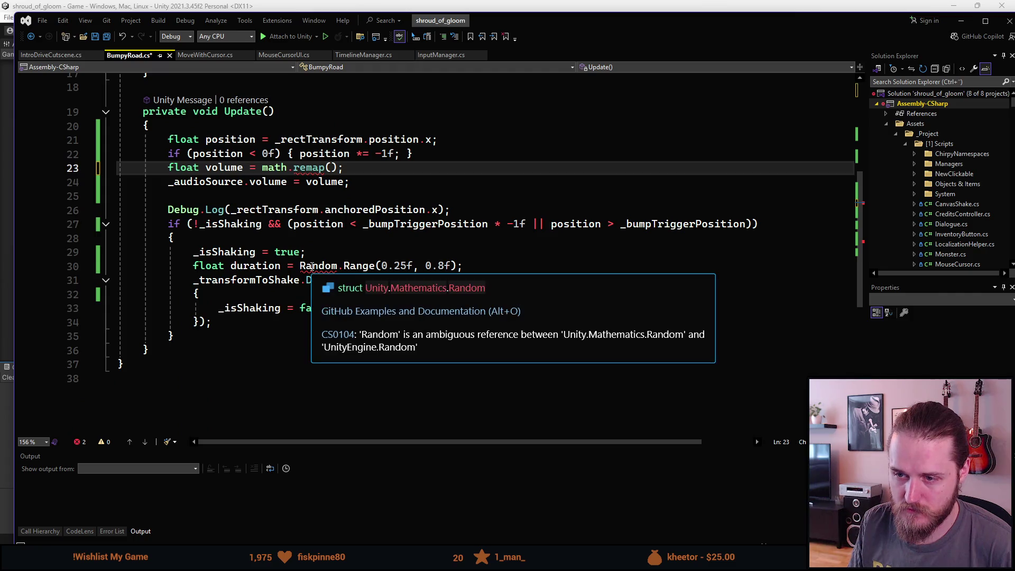
mouse_move(313, 266)
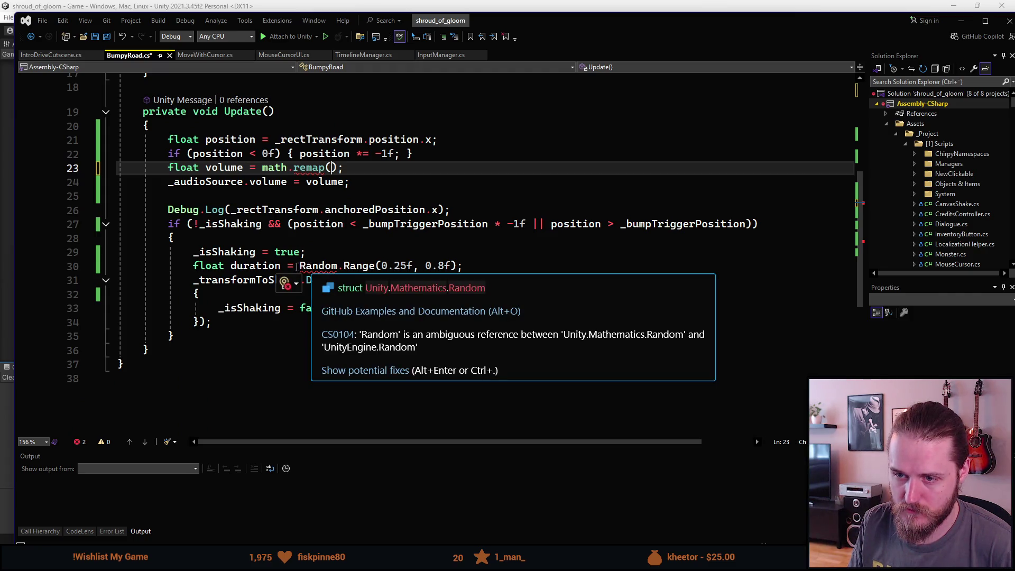
left_click(300, 266)
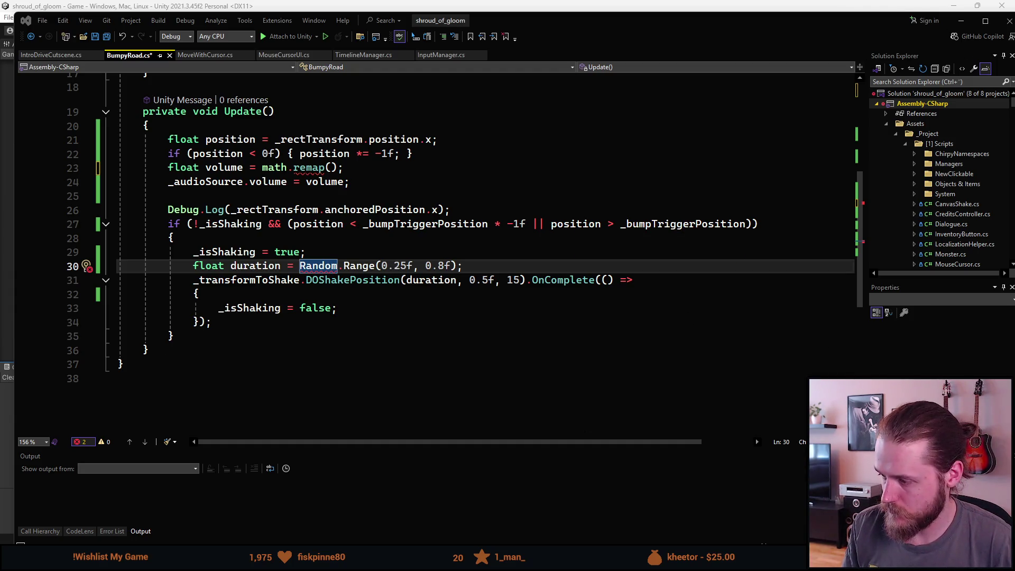
Prefix Random on line 30 with 'UnityEngine.' so it reads UnityEngine.Random
key("XF86AudioRaiseVolume")
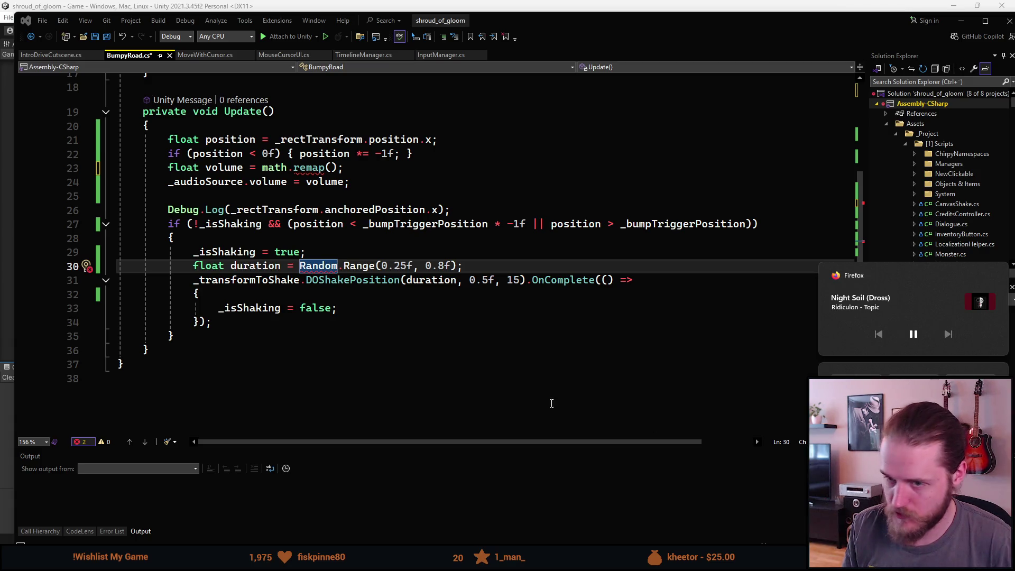
key("ctrl+End")
left_click(301, 264)
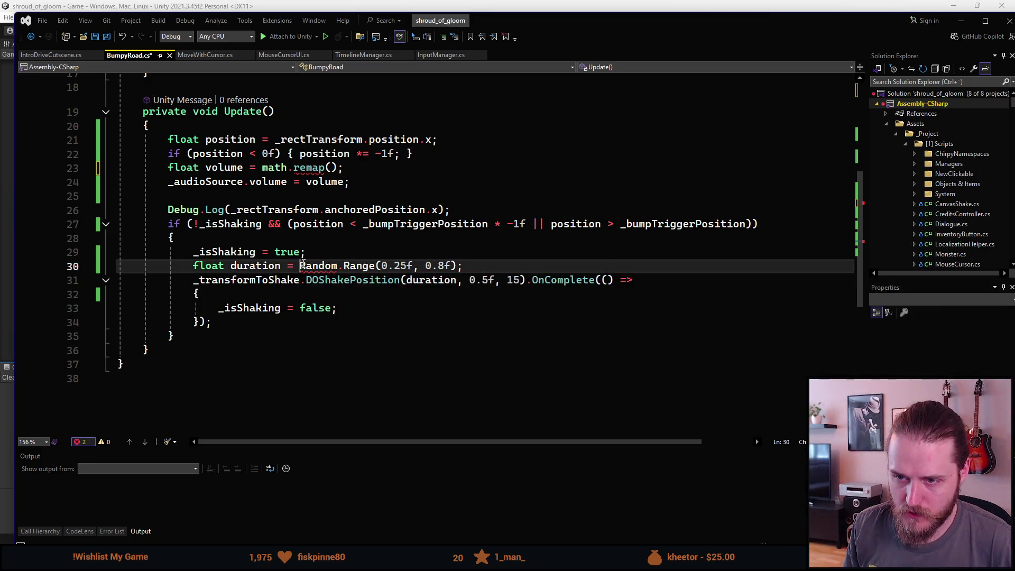
type("UnityEngiu")
key("ctrl+BackSpace")
type("UnityEngine")
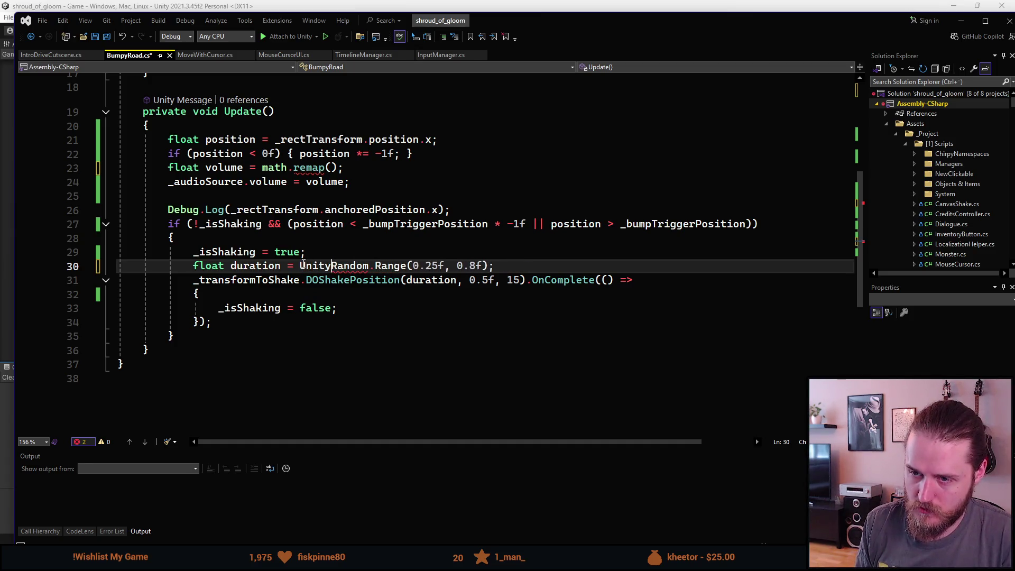
type(".")
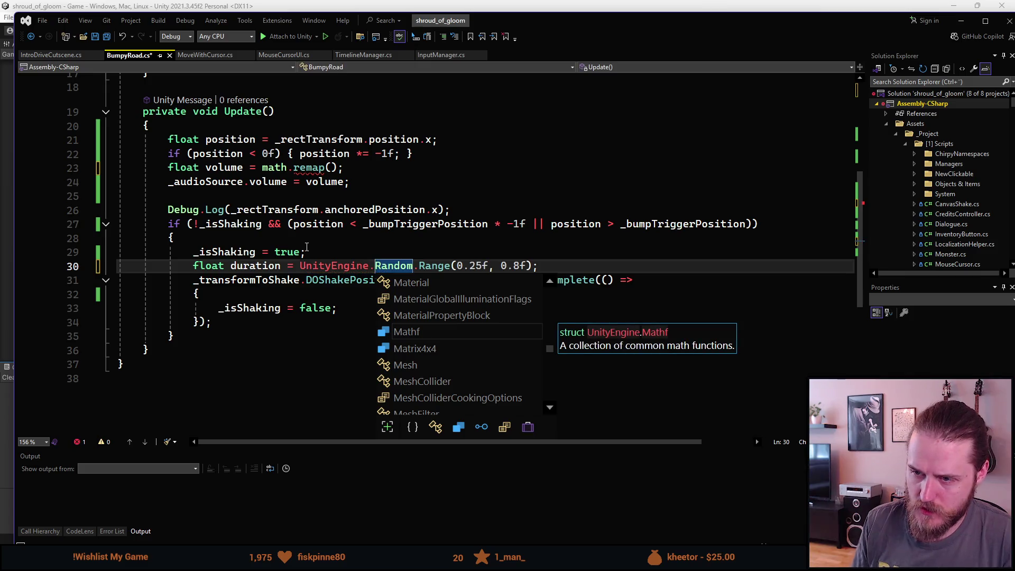
left_click(261, 335)
scroll(260, 335, "up", 4)
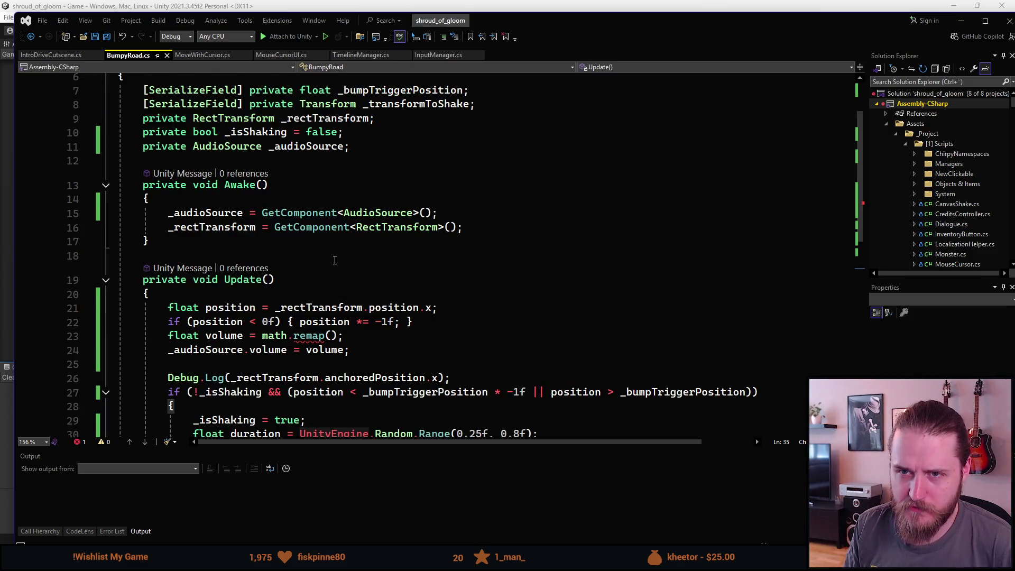
scroll(330, 261, "down", 2)
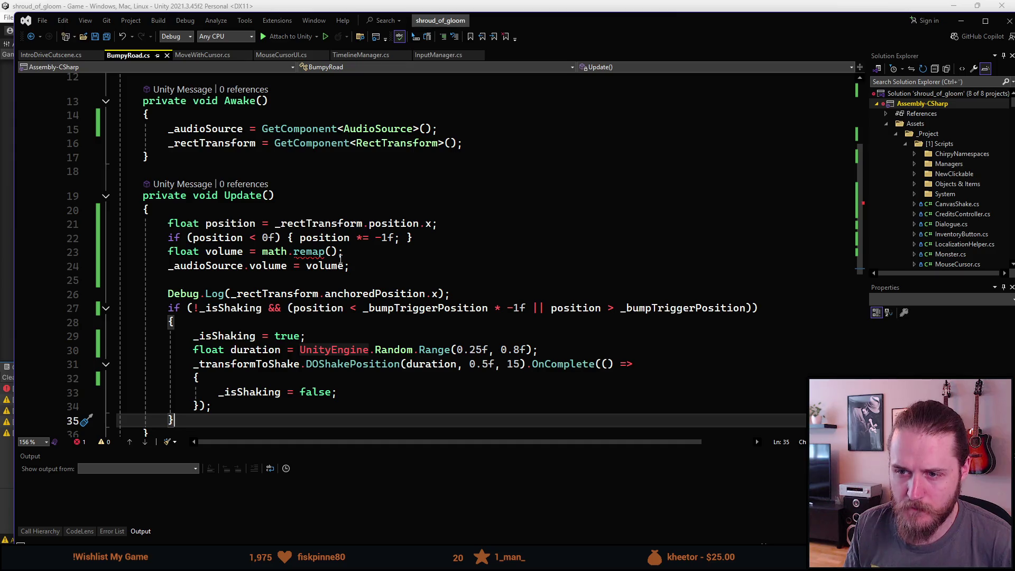
scroll(341, 257, "down", 1)
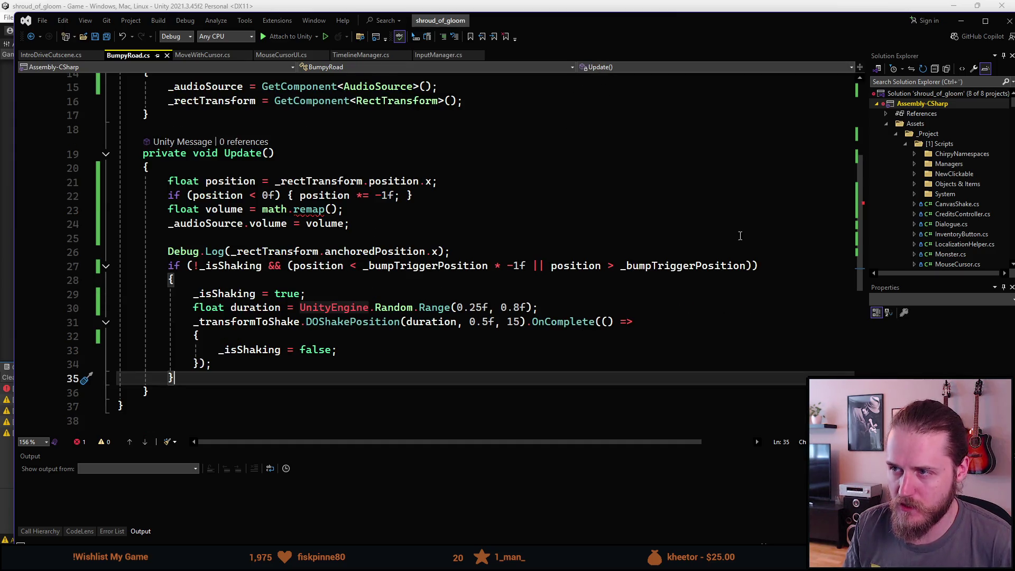
In Unity, play the driving cutscene and clear the Console down to the remaining CS1501 remap error
key("super+Down")
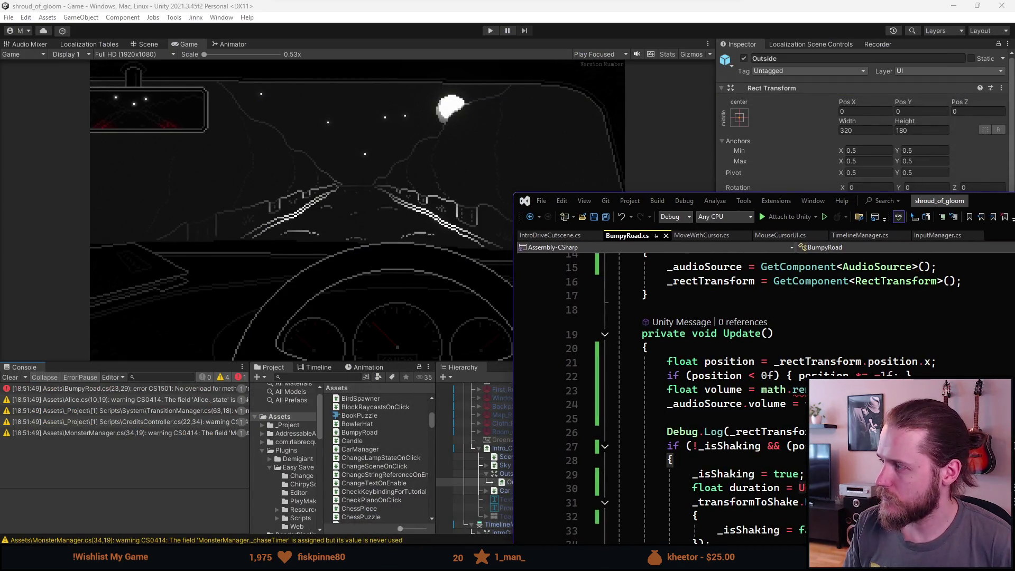
key("alt+Tab")
left_click(491, 30)
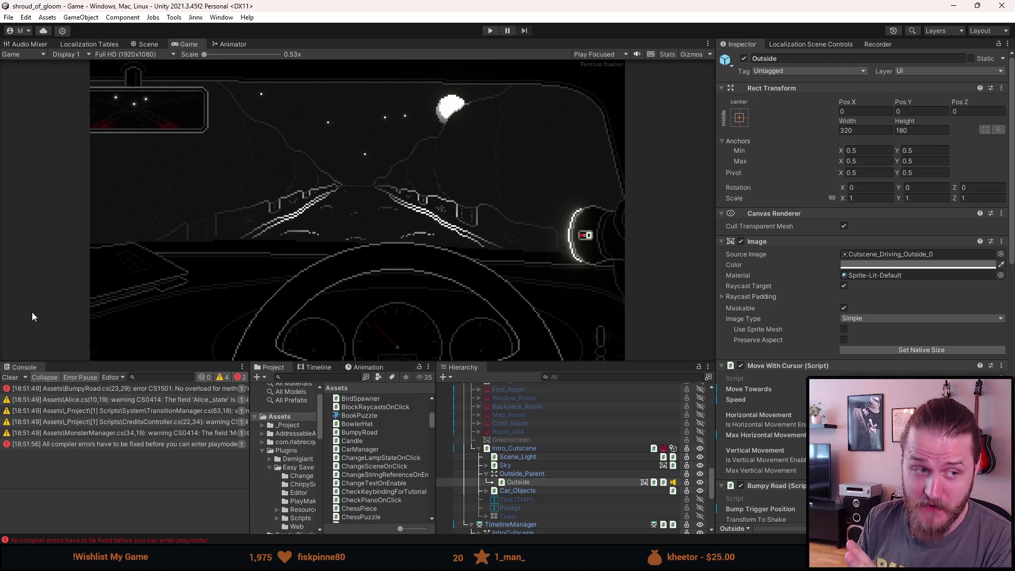
left_click(11, 378)
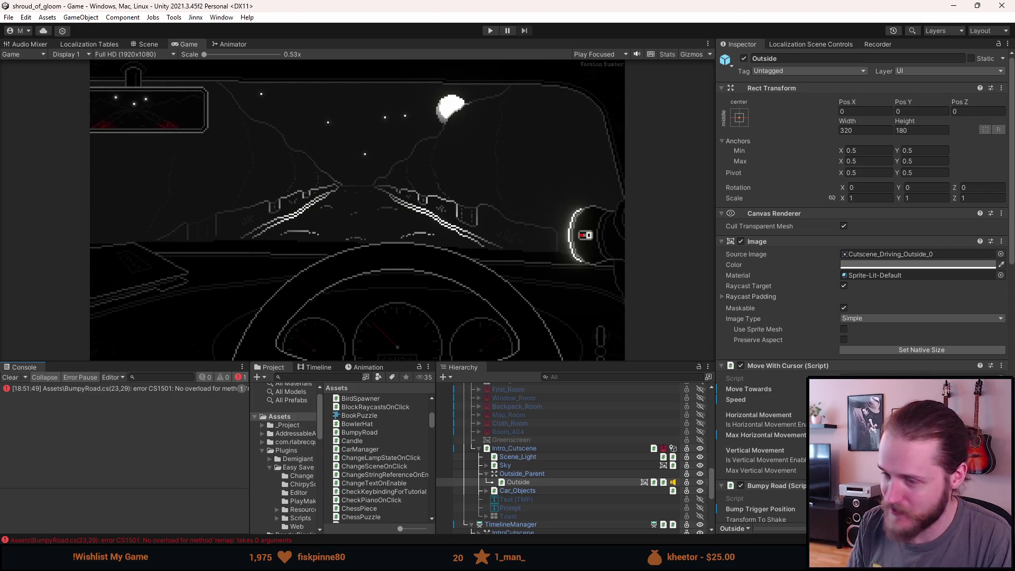
key("alt+Tab")
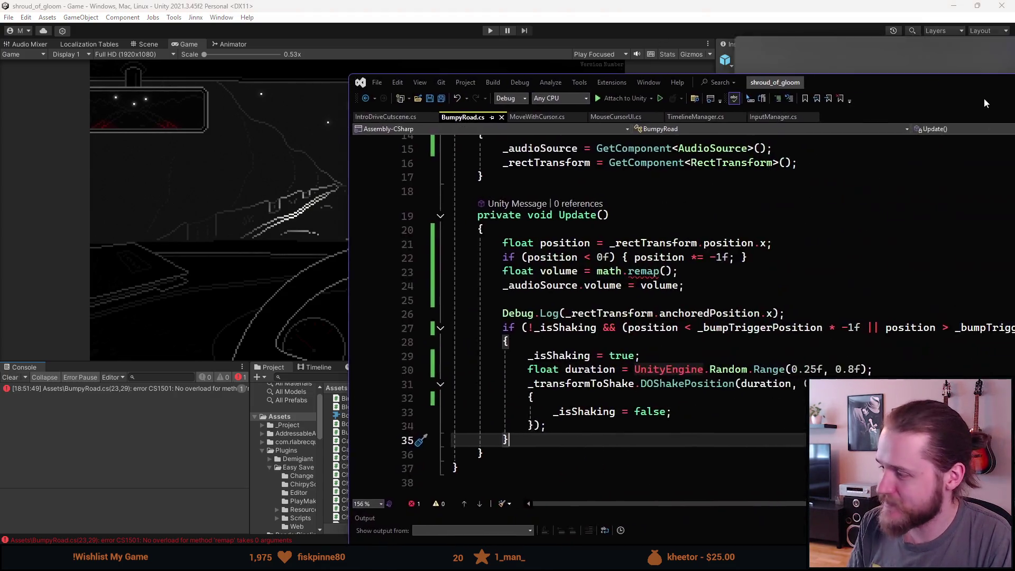
Fill in remap's first four arguments on line 23: 0f, _bumpTriggerPosition, 0.5f, 1f
mouse_move(761, 58)
left_mouse_down()
mouse_move(676, 60)
mouse_move(696, 61)
left_mouse_up()
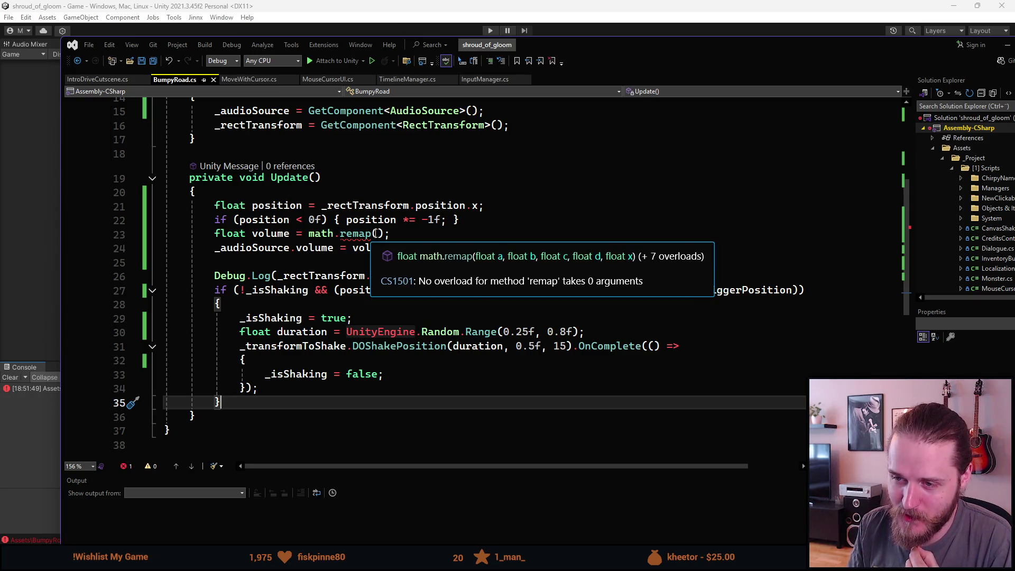
left_click(378, 233)
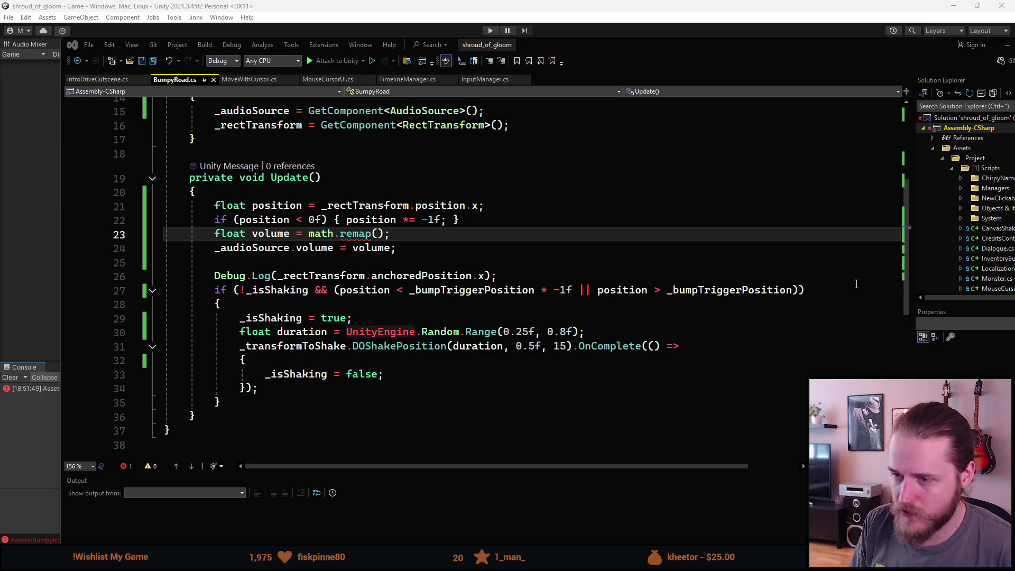
left_click(386, 236)
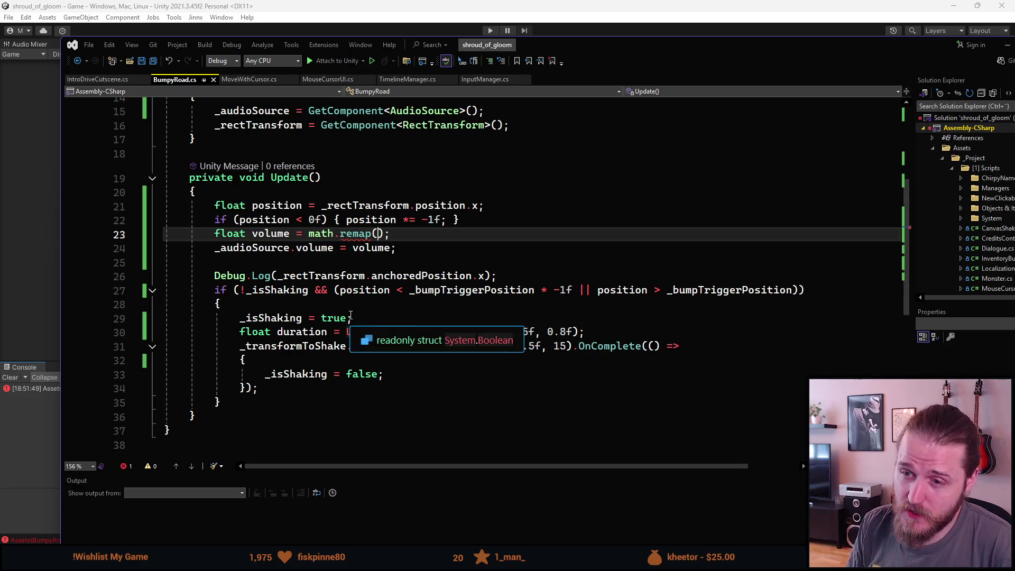
scroll(351, 315, "down", 1)
scroll(351, 315, "up", 6)
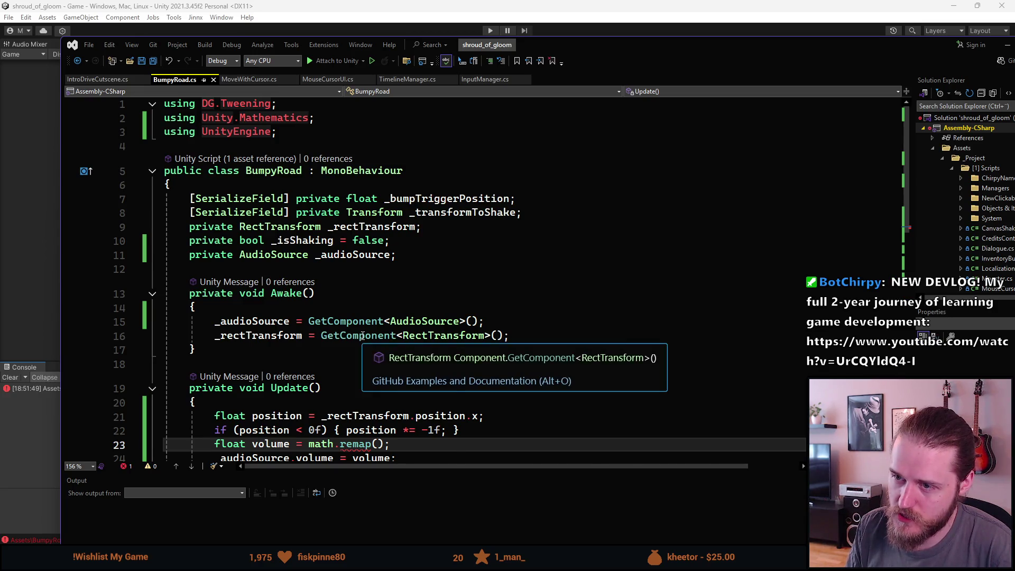
scroll(363, 335, "down", 2)
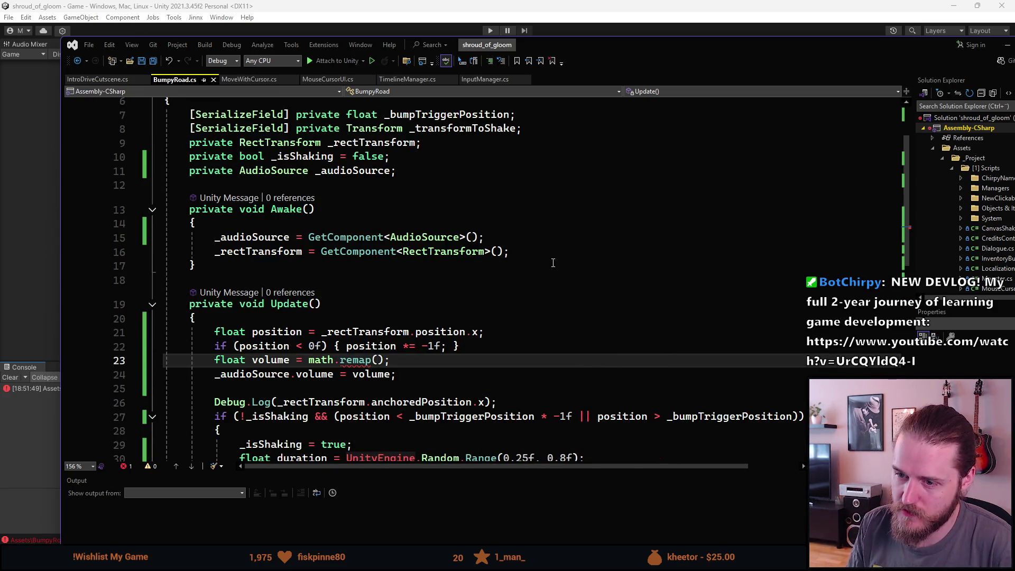
type("0f")
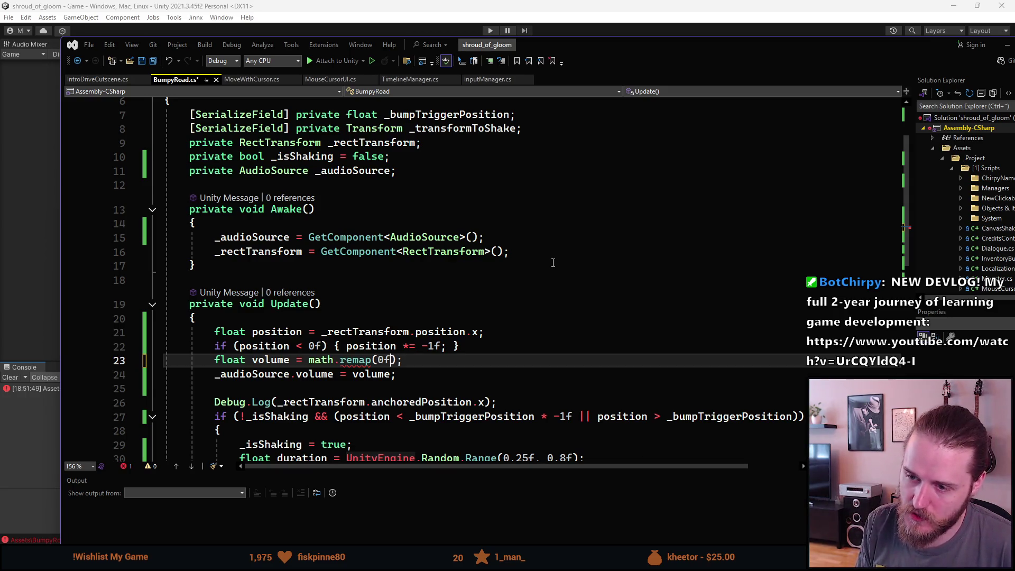
type(", ")
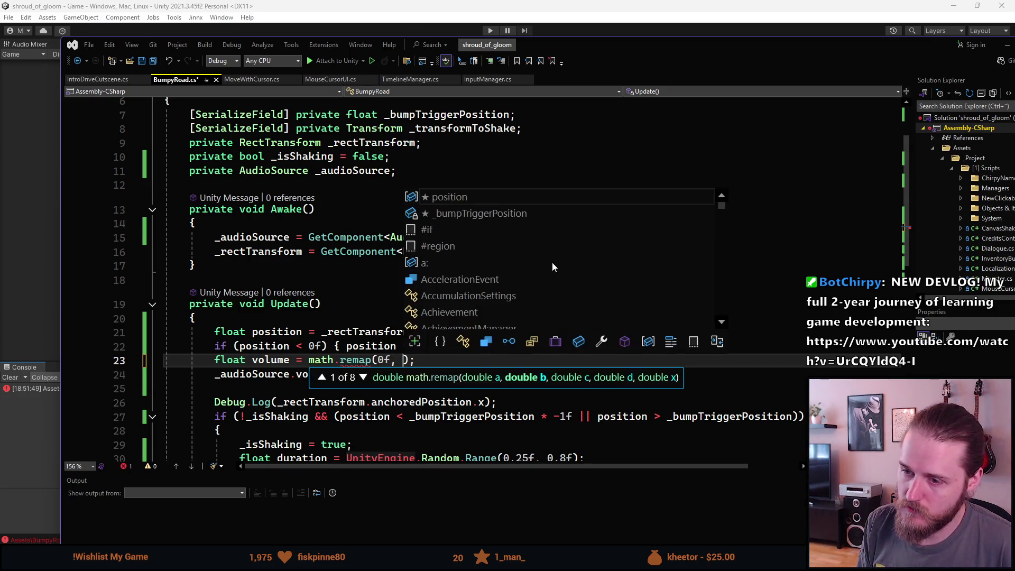
type("_bu")
key("Tab")
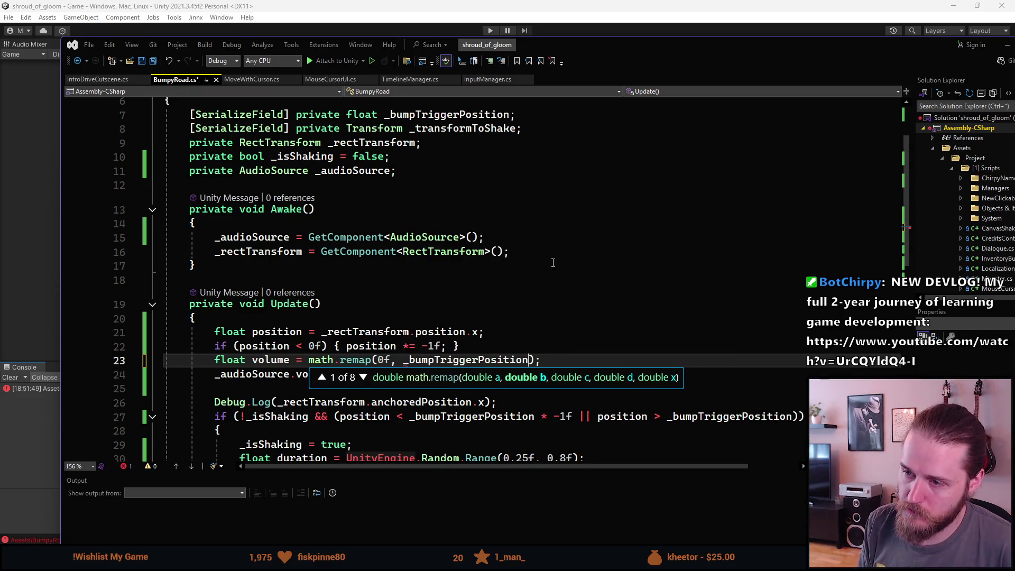
type(", ")
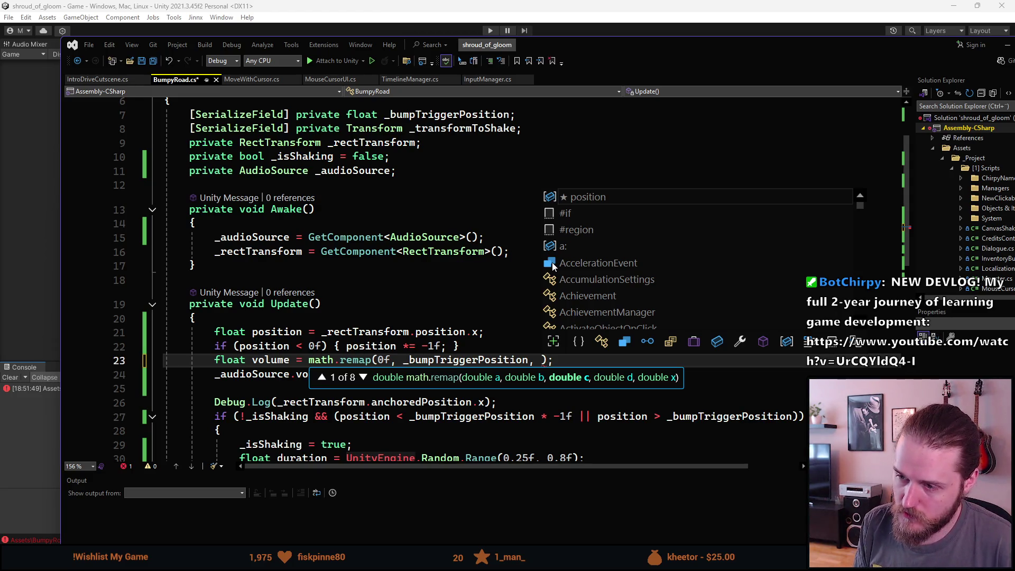
type("0.5f,")
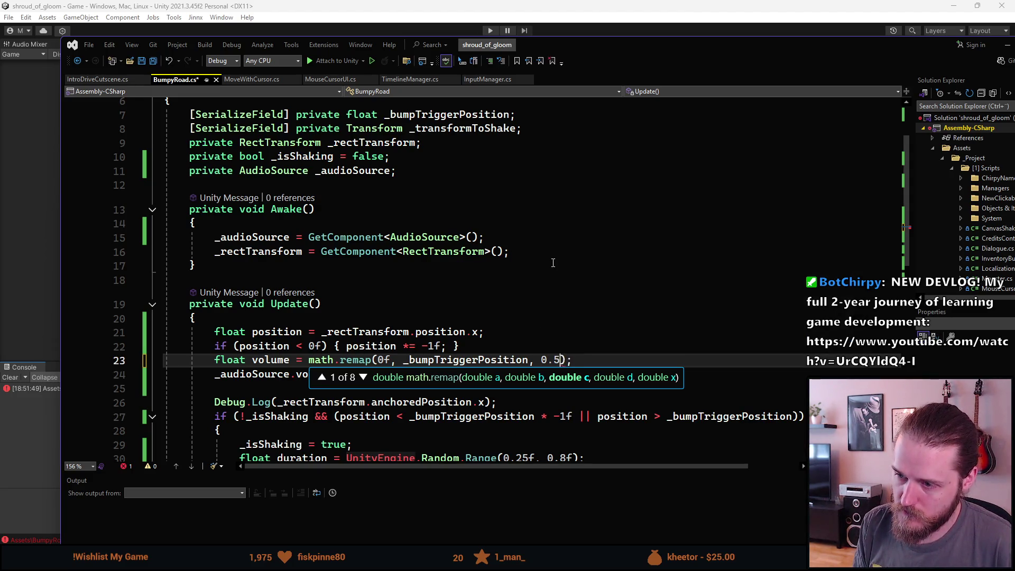
type(" 1f")
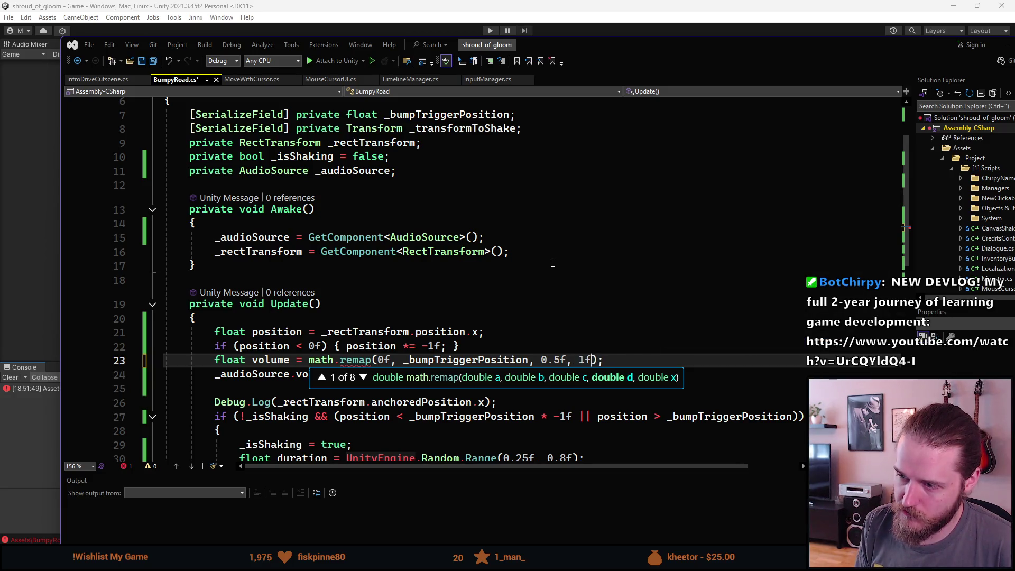
Add position as remap's final argument and save BumpyRoad.cs
scroll(543, 284, "down", 1)
key("Up")
key("Up")
key("Up")
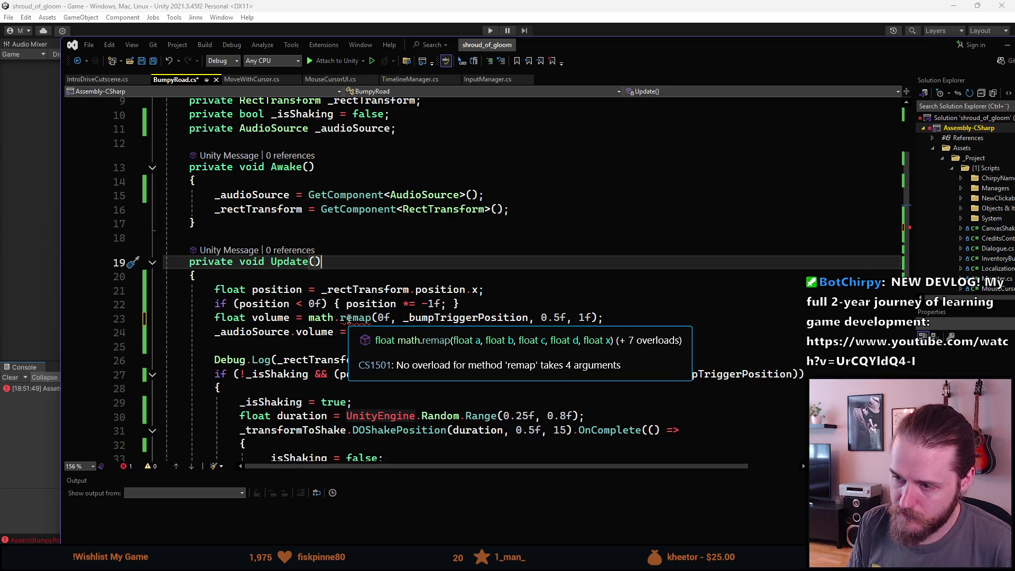
key("Down")
key("Down")
key("Down")
type(", posi")
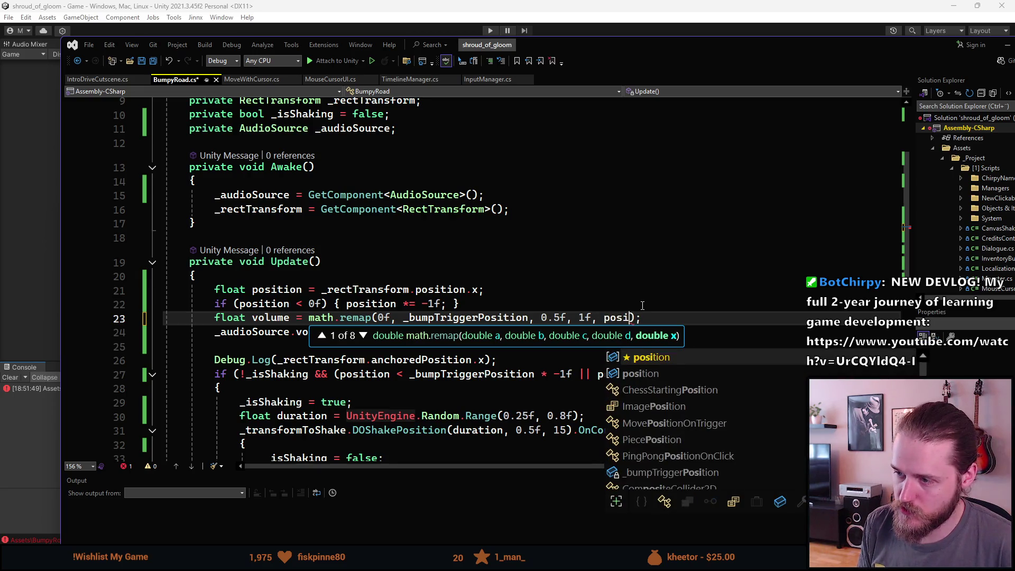
key("Tab")
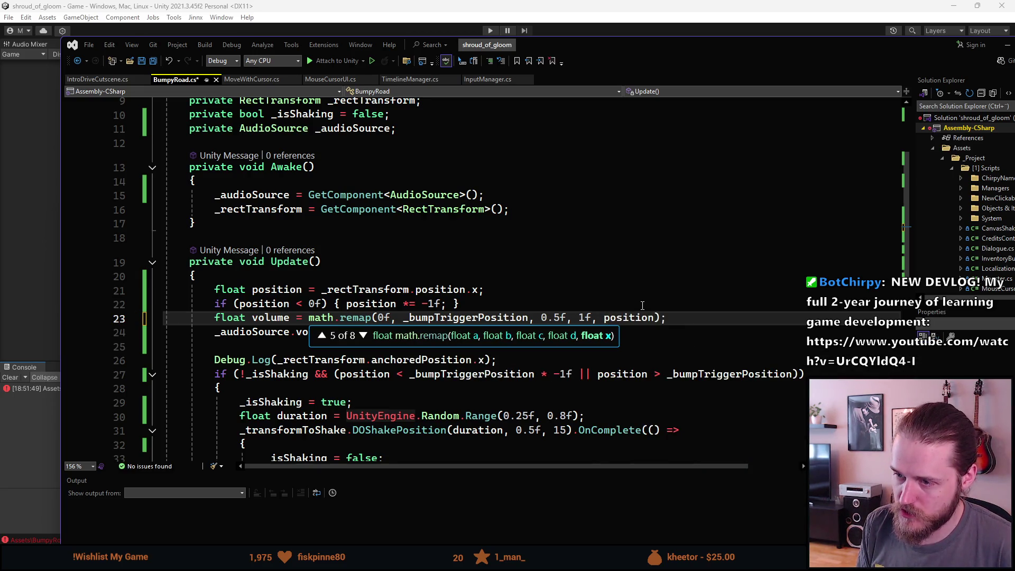
scroll(624, 309, "down", 1)
left_click(604, 313)
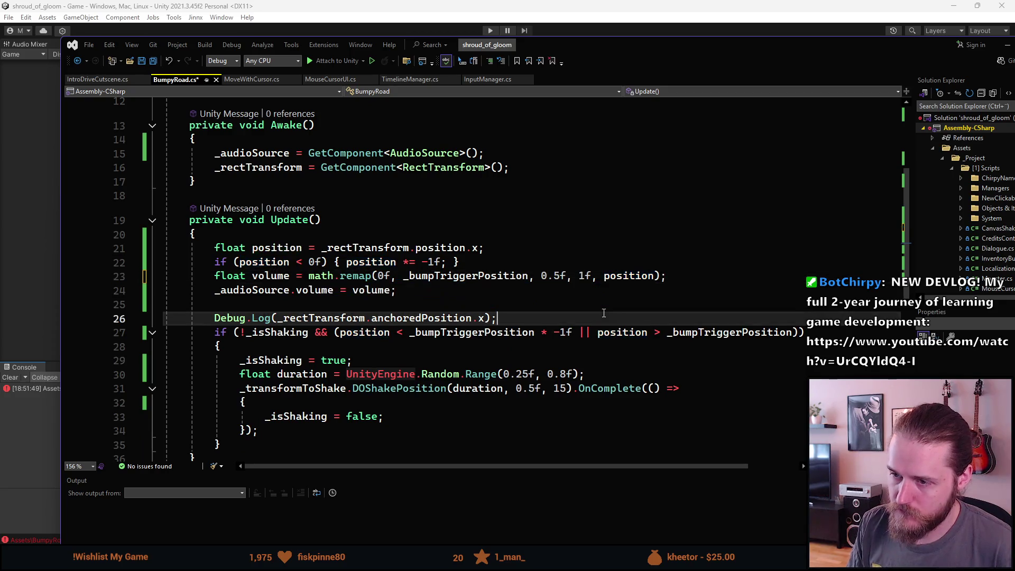
mouse_move(426, 272)
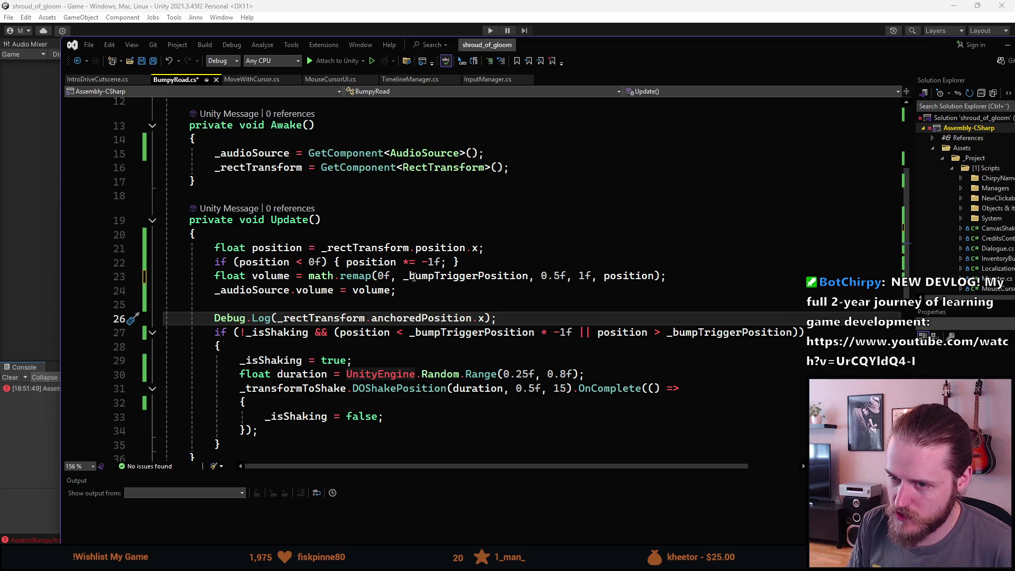
left_click(399, 294)
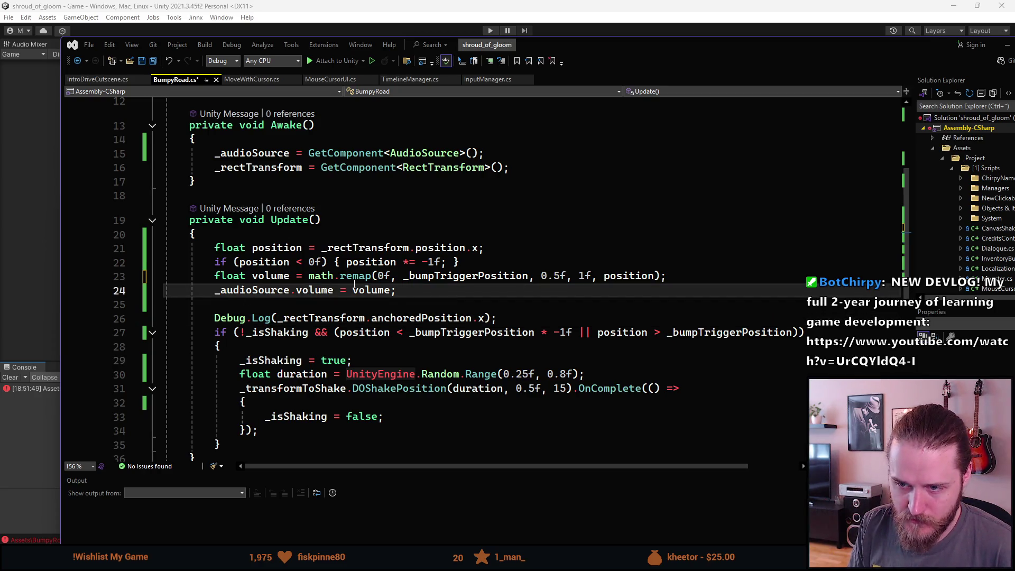
scroll(356, 286, "down", 2)
key("ctrl+s")
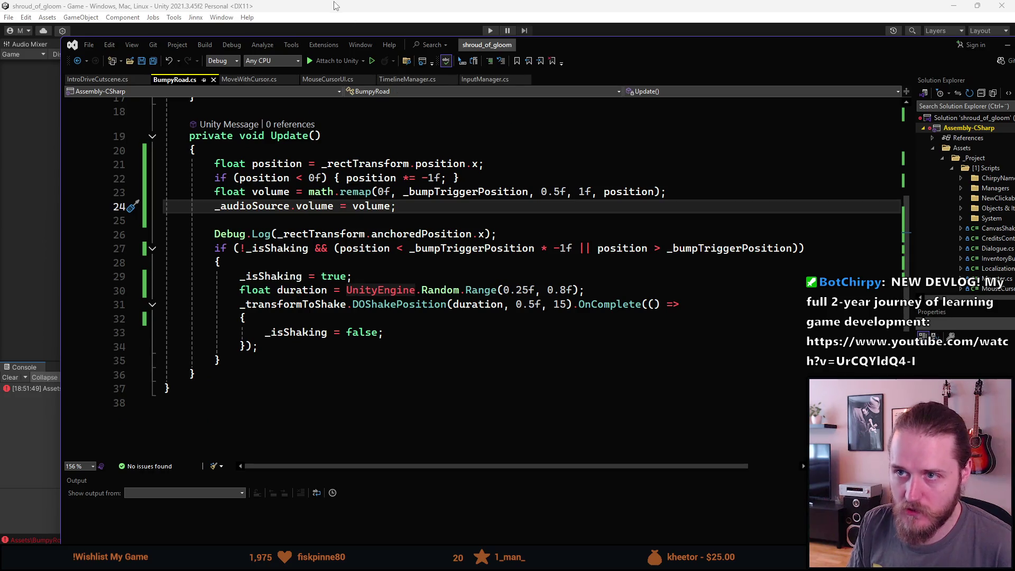
Run the driving cutscene with the new volume code, see Audio Source volume at 0.5, then stop
key("alt+Tab")
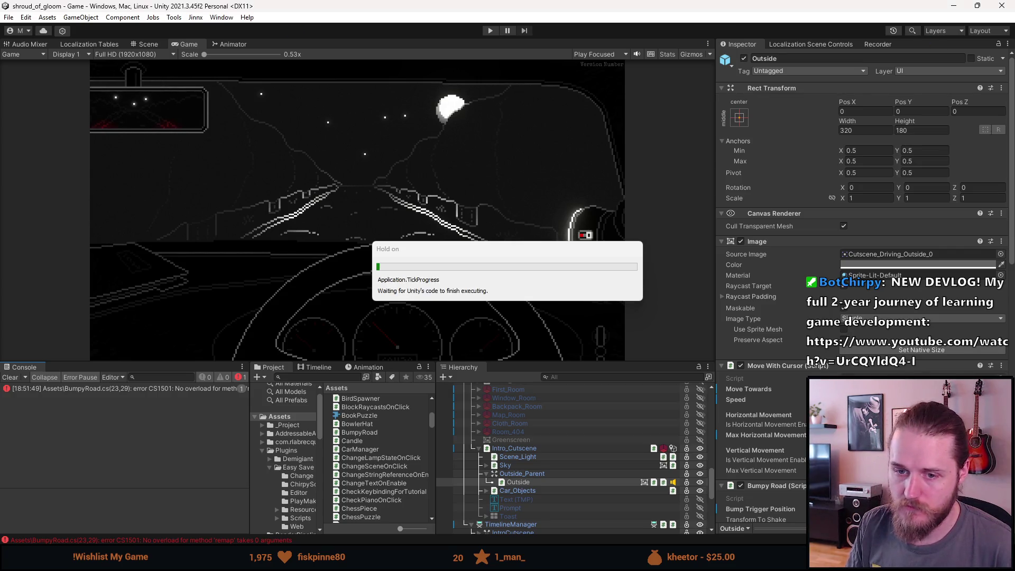
left_click(490, 31)
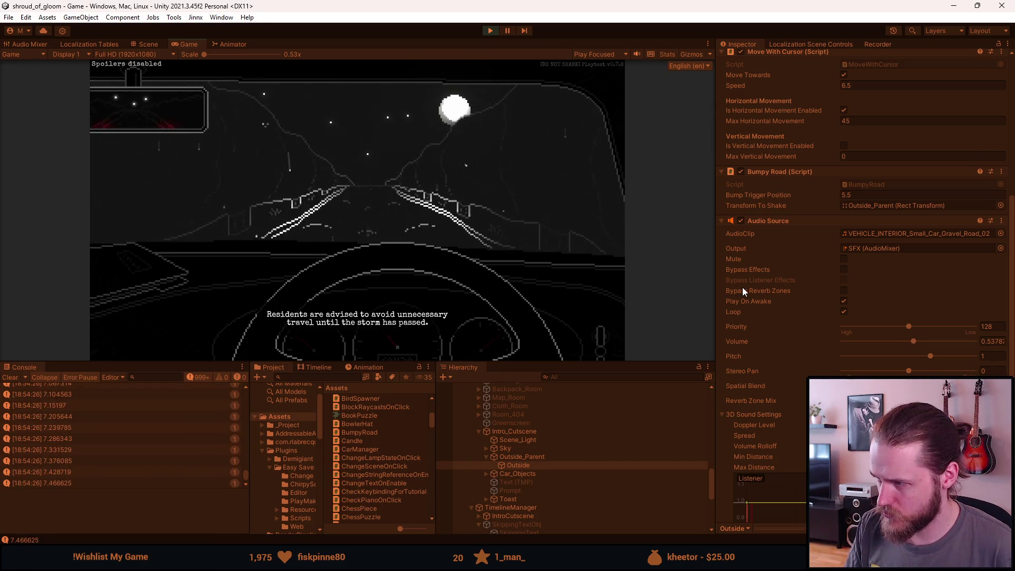
key("Escape")
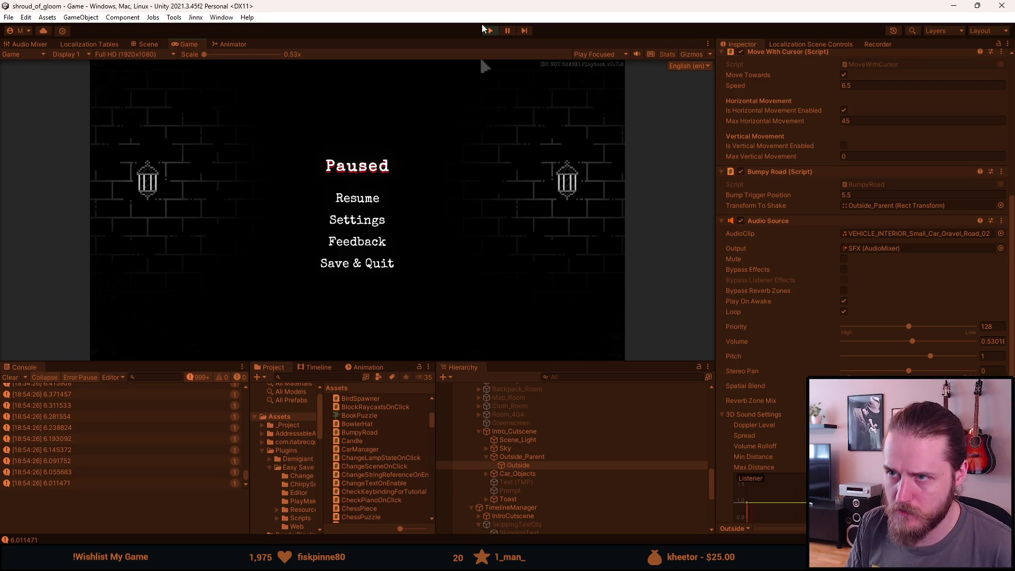
left_click(489, 30)
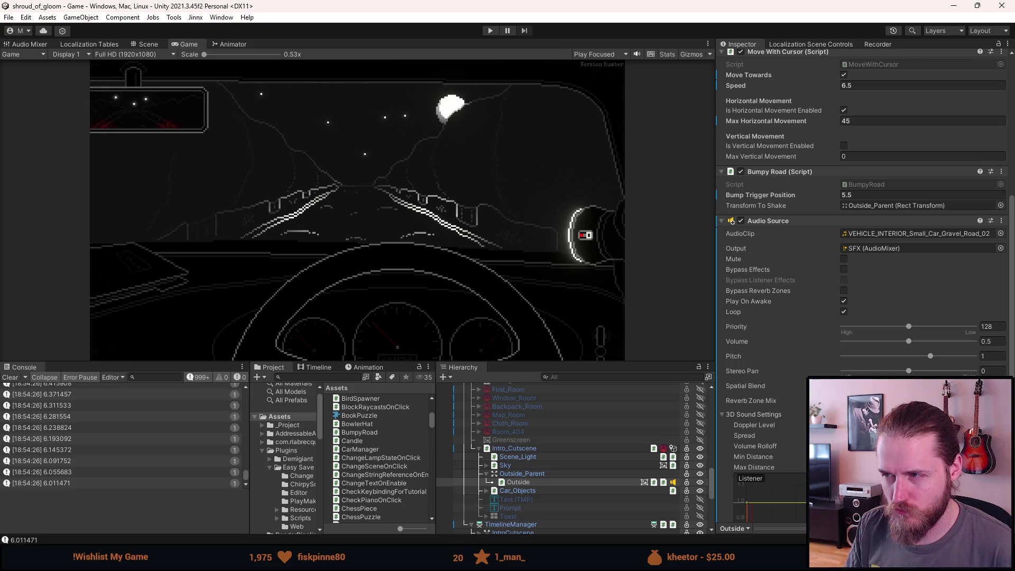
scroll(862, 291, "up", 1)
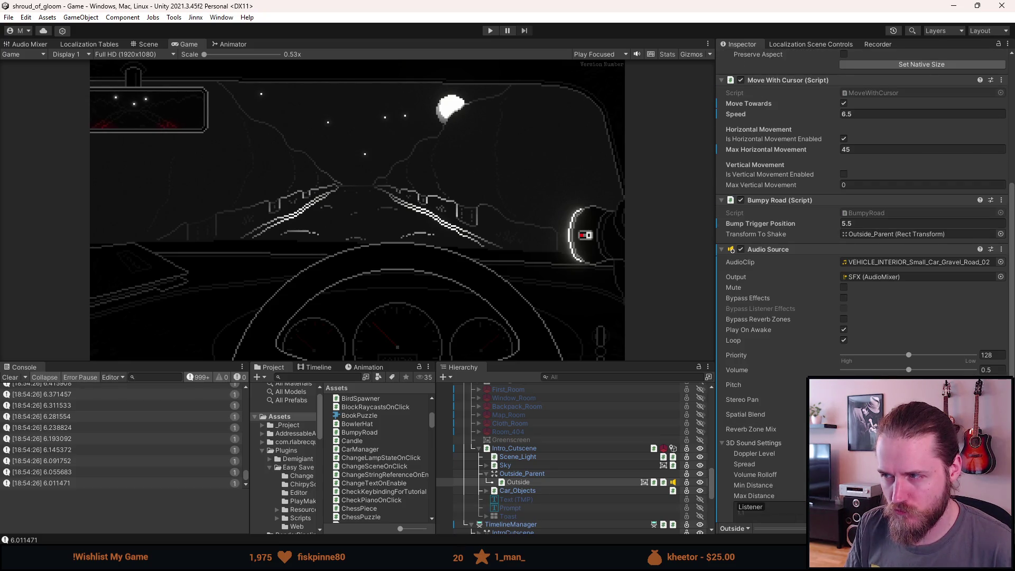
scroll(865, 285, "down", 1)
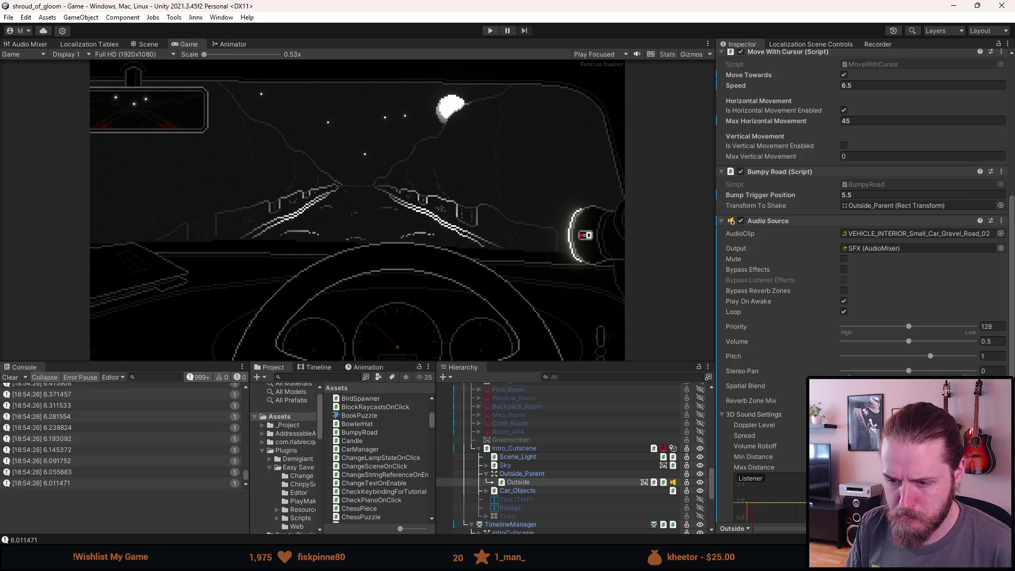
key("alt+Tab")
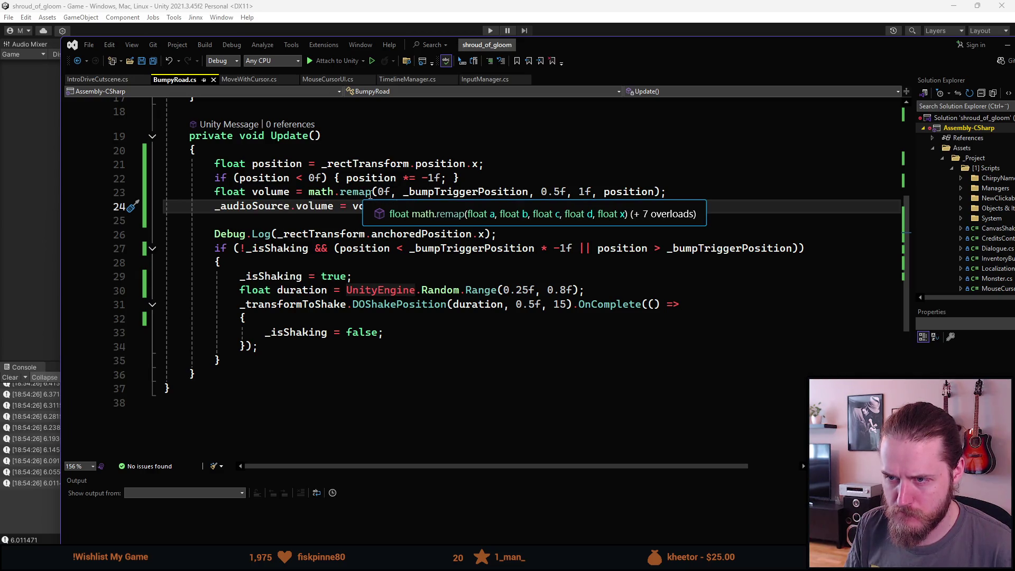
Inspect the 0f and _bumpTriggerPosition arguments of the remap call on line 23
left_click(383, 192)
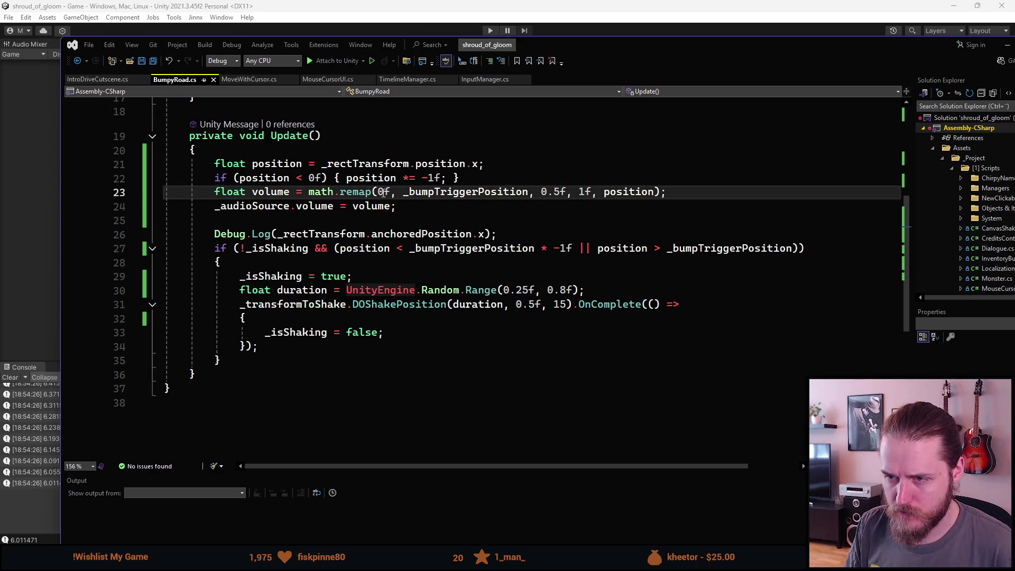
double_click(383, 192)
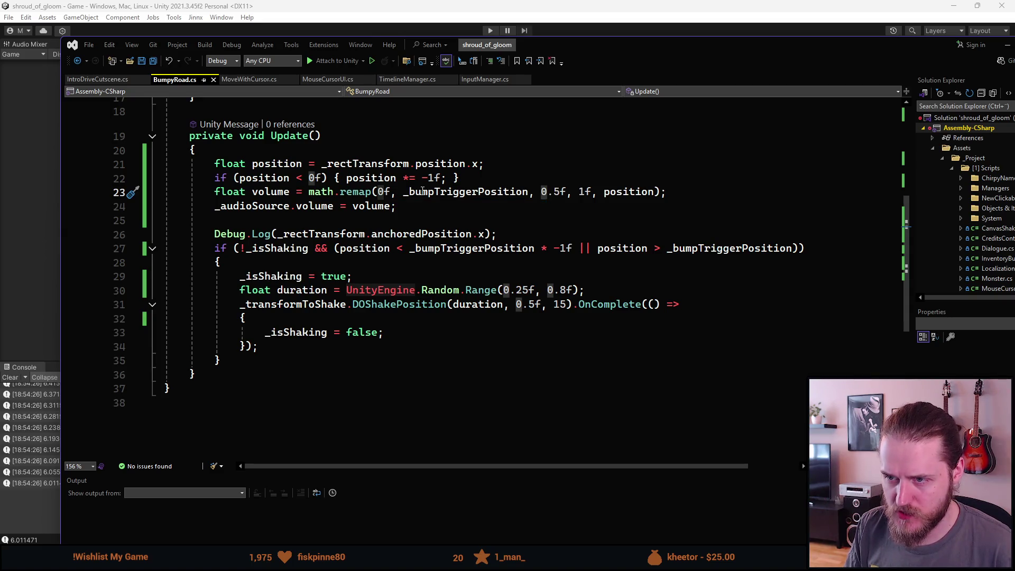
double_click(421, 192)
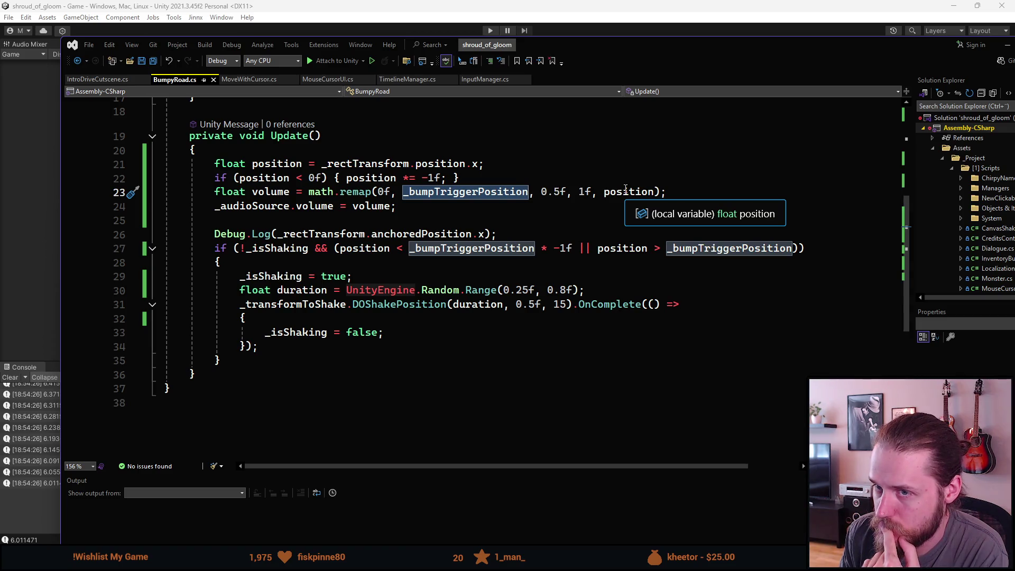
scroll(511, 224, "up", 5)
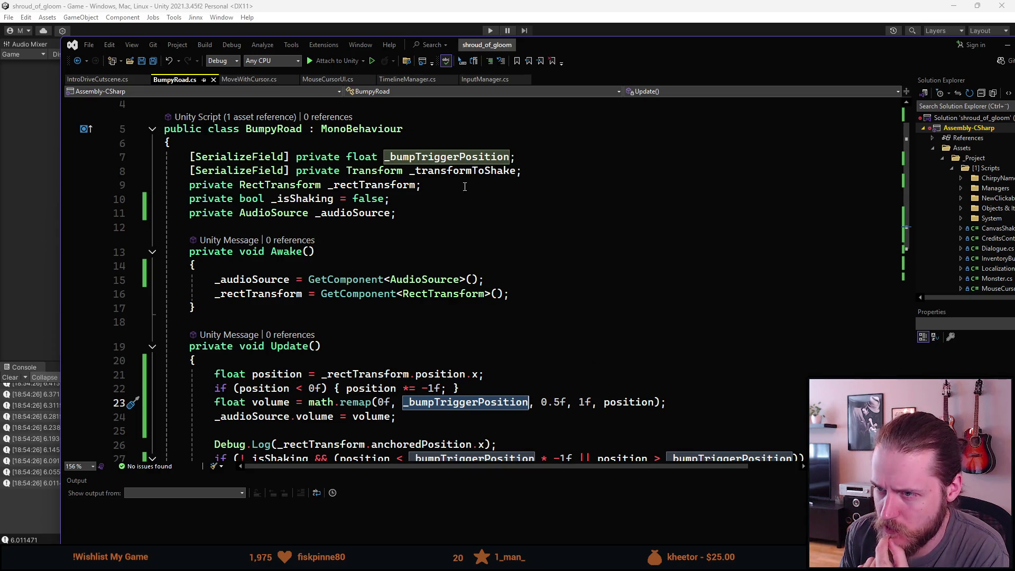
scroll(464, 190, "down", 3)
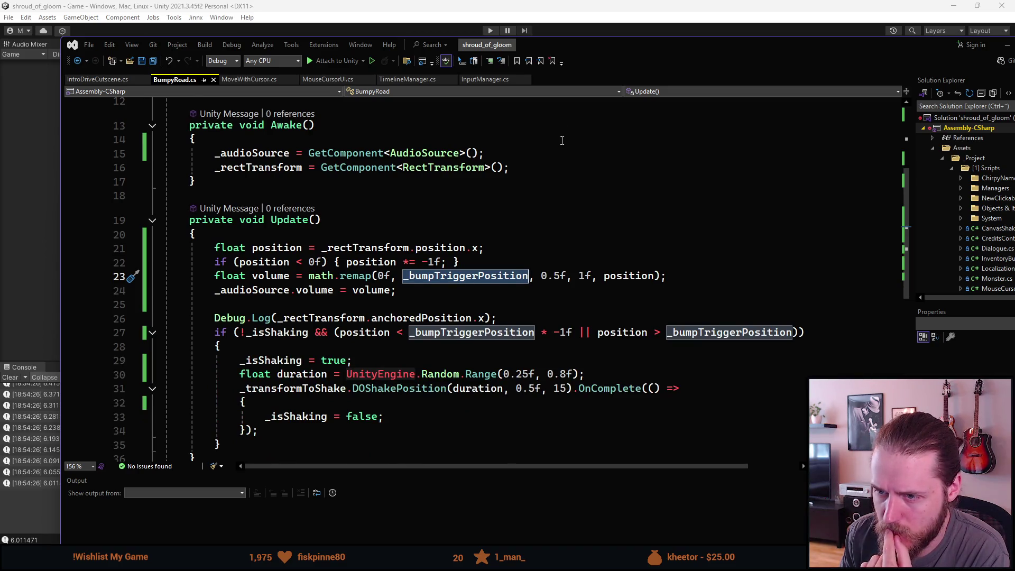
scroll(565, 136, "down", 1)
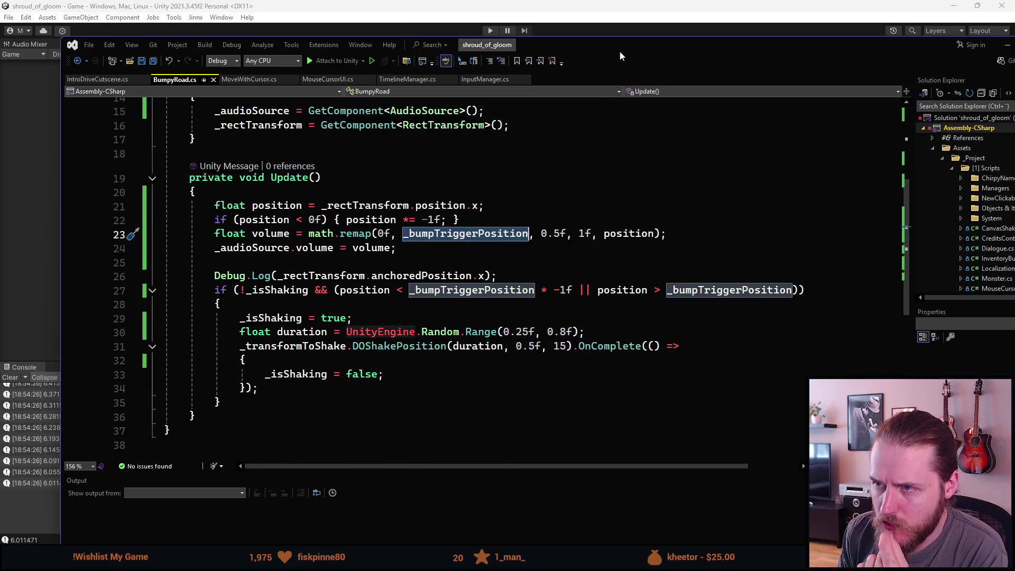
key("alt+Tab")
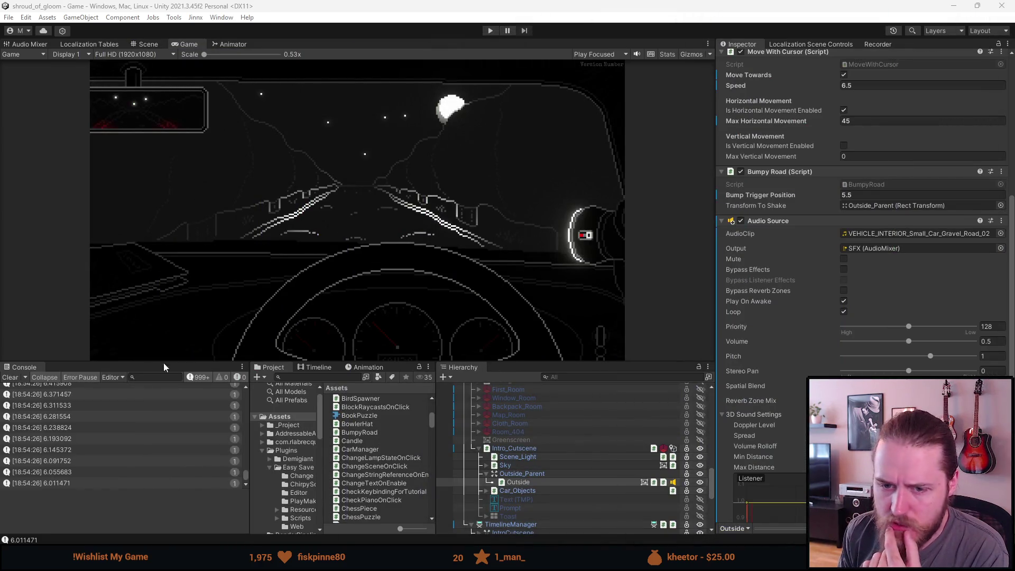
Clear the Console and rerun the cutscene, with volume around 0.52–0.54, then maximise Visual Studio
left_click(10, 377)
left_click(490, 30)
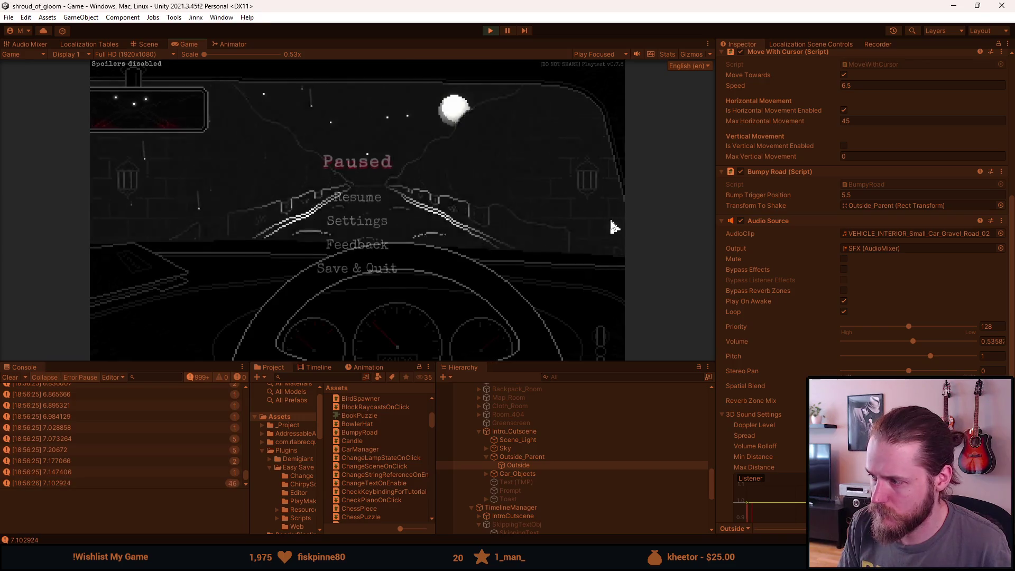
key("Escape")
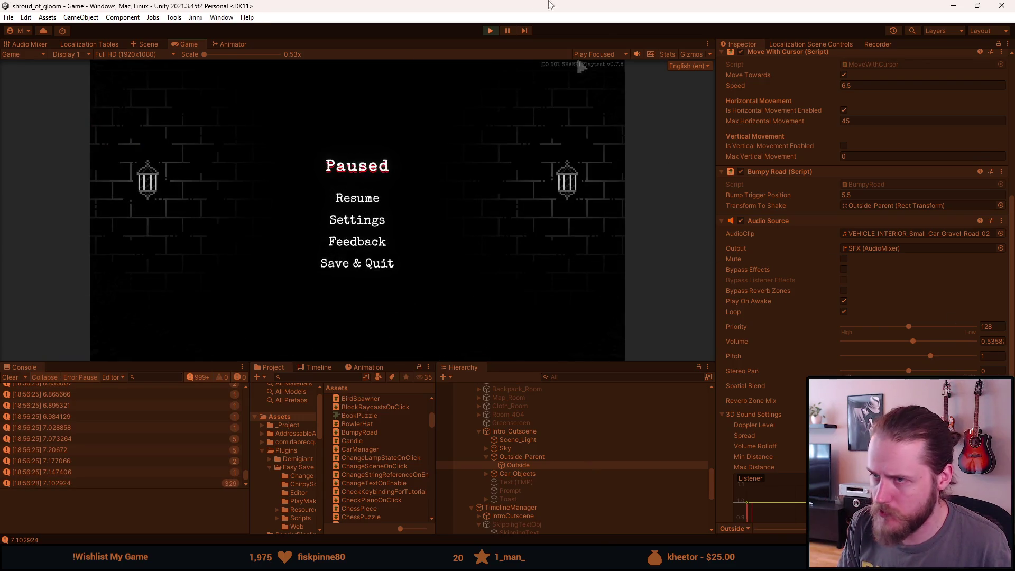
left_click(490, 30)
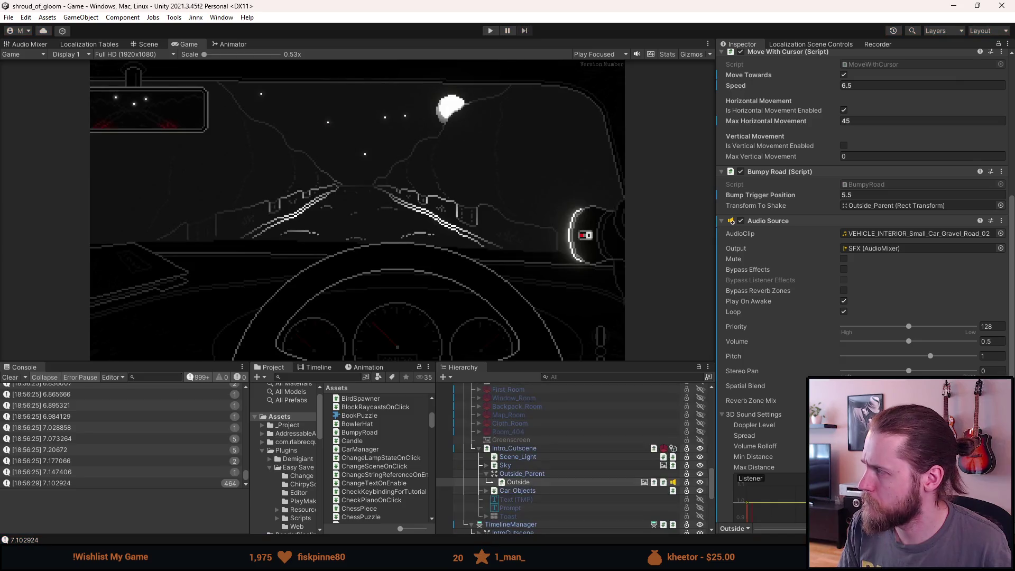
key("alt+Tab")
key("super+Up")
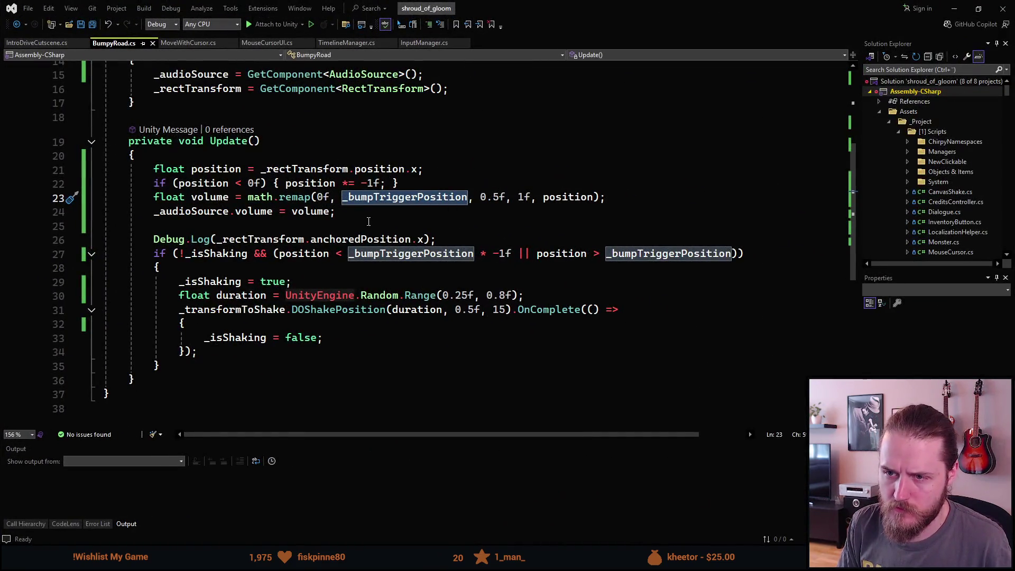
left_click(341, 227)
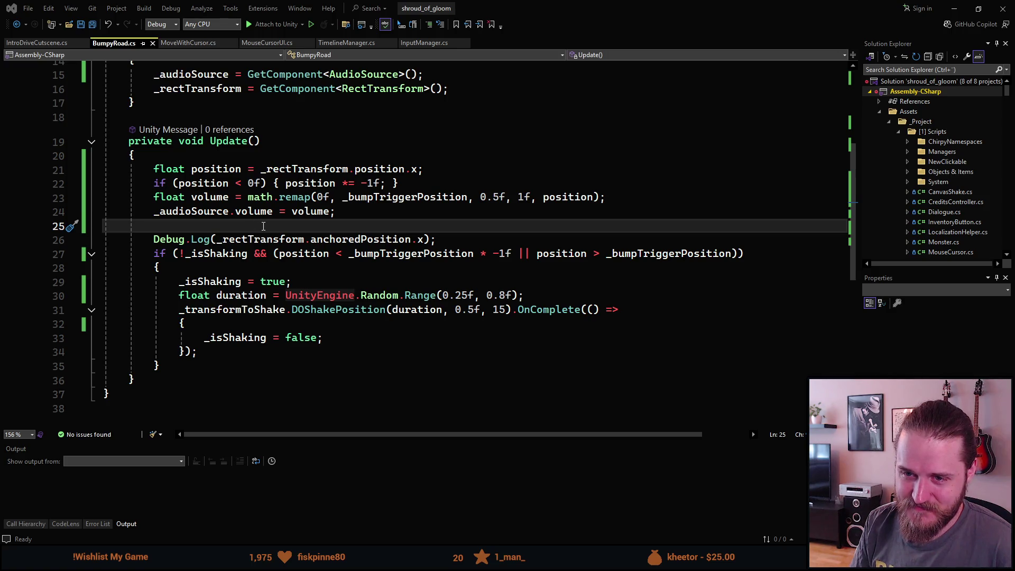
scroll(226, 245, "down", 1)
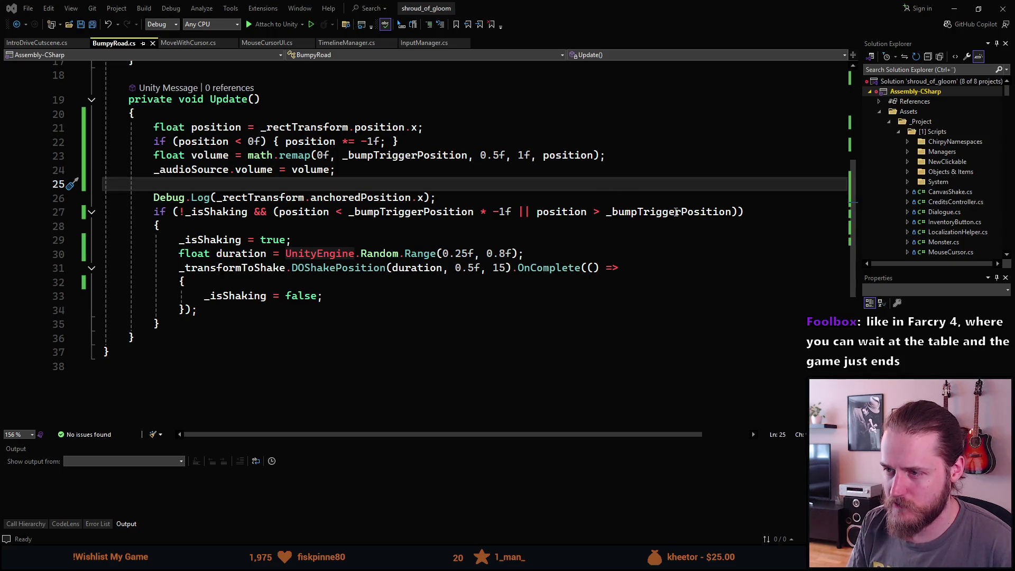
left_click(673, 211)
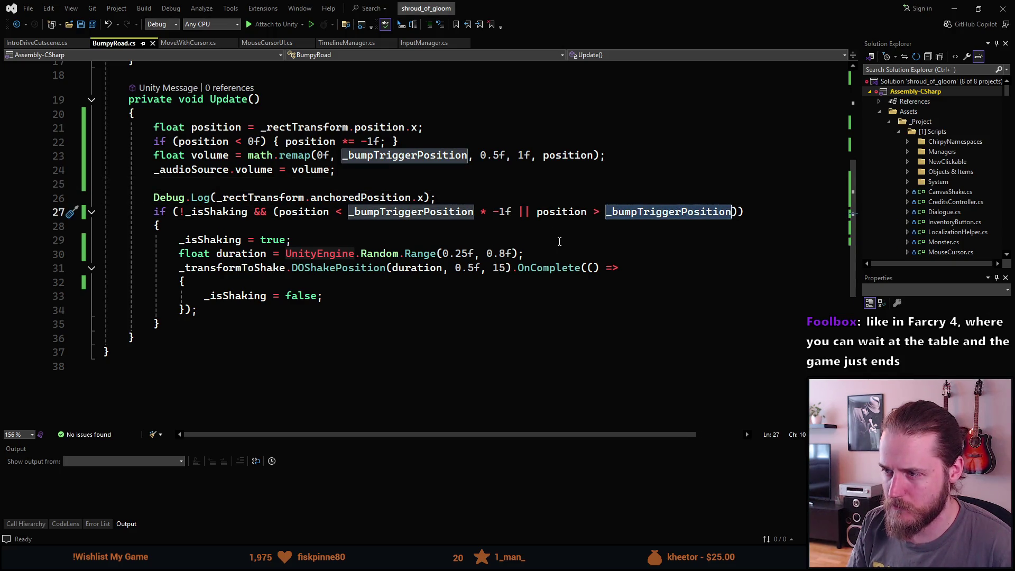
left_click(559, 241)
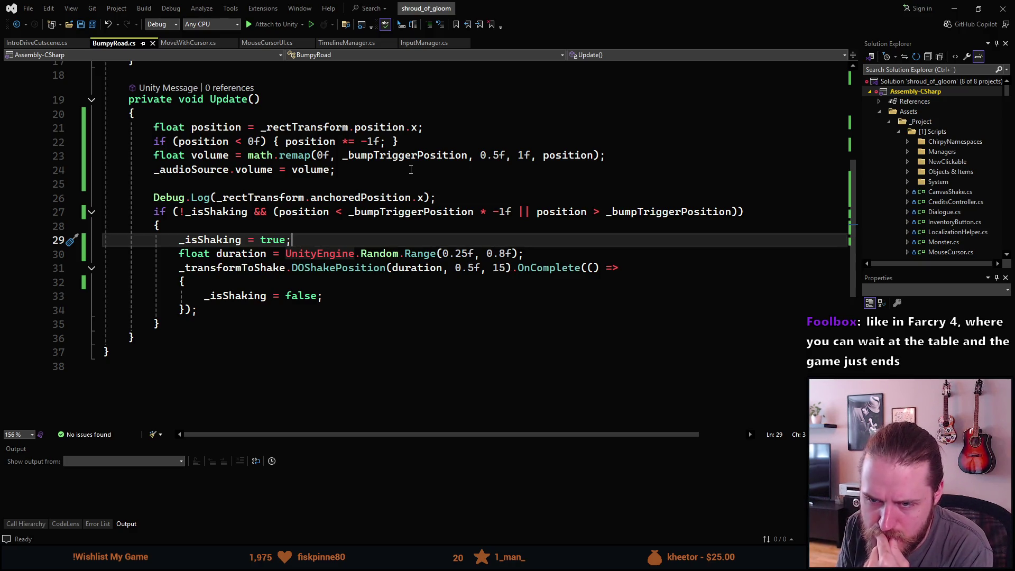
scroll(411, 170, "up", 2)
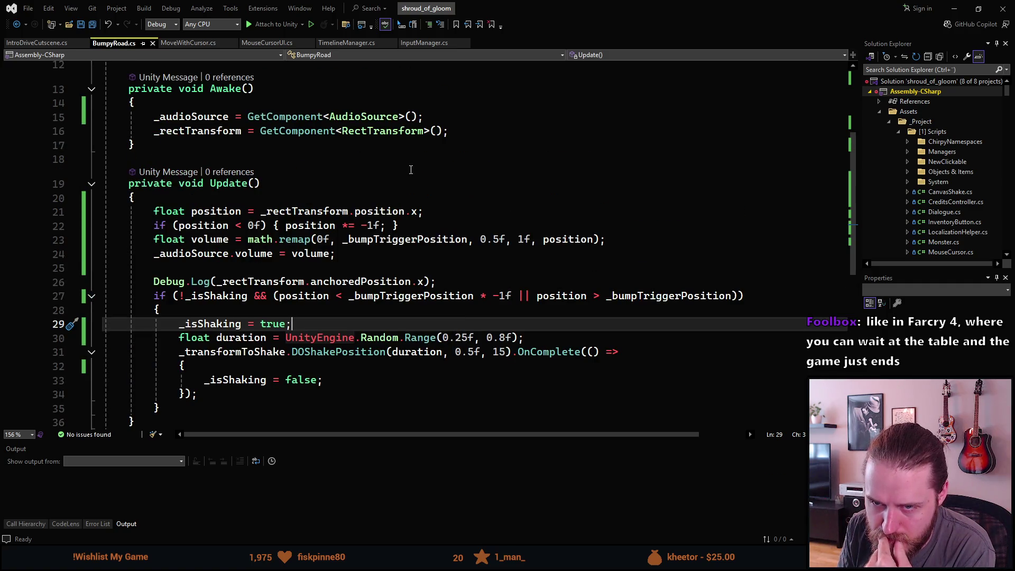
scroll(410, 170, "up", 1)
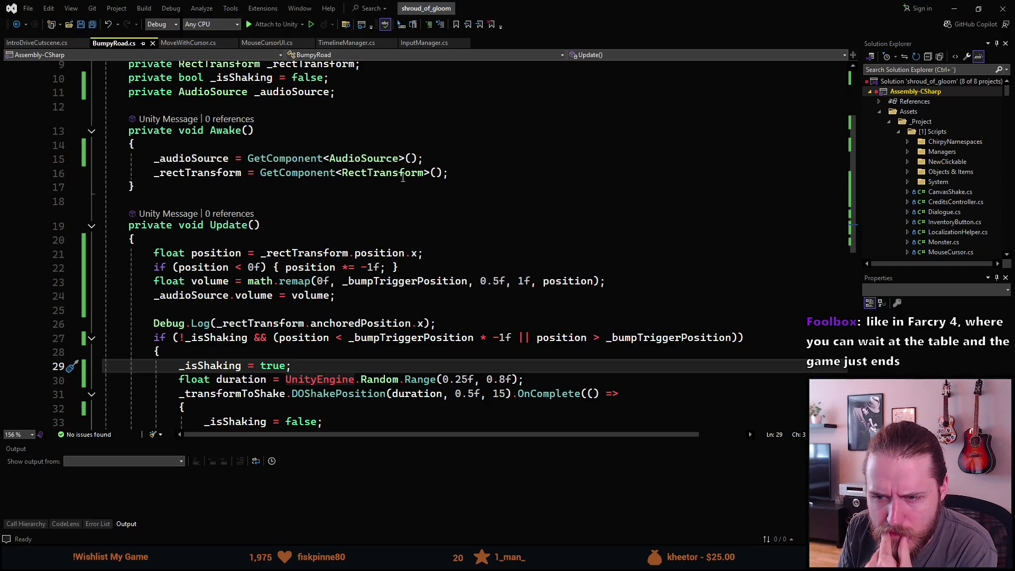
left_click(197, 44)
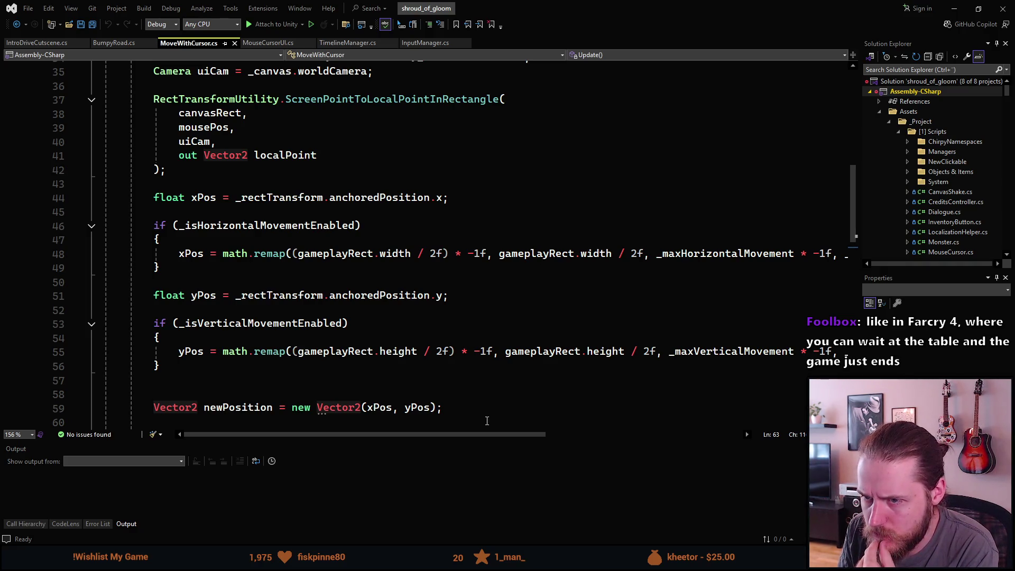
mouse_move(491, 437)
left_mouse_down()
mouse_move(625, 435)
mouse_move(443, 413)
left_mouse_up()
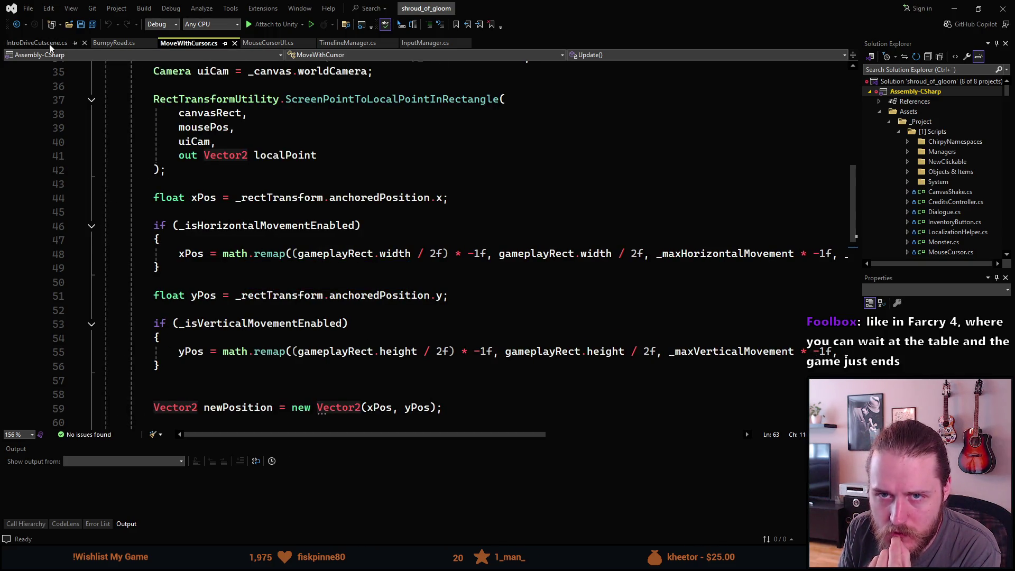
left_click(114, 46)
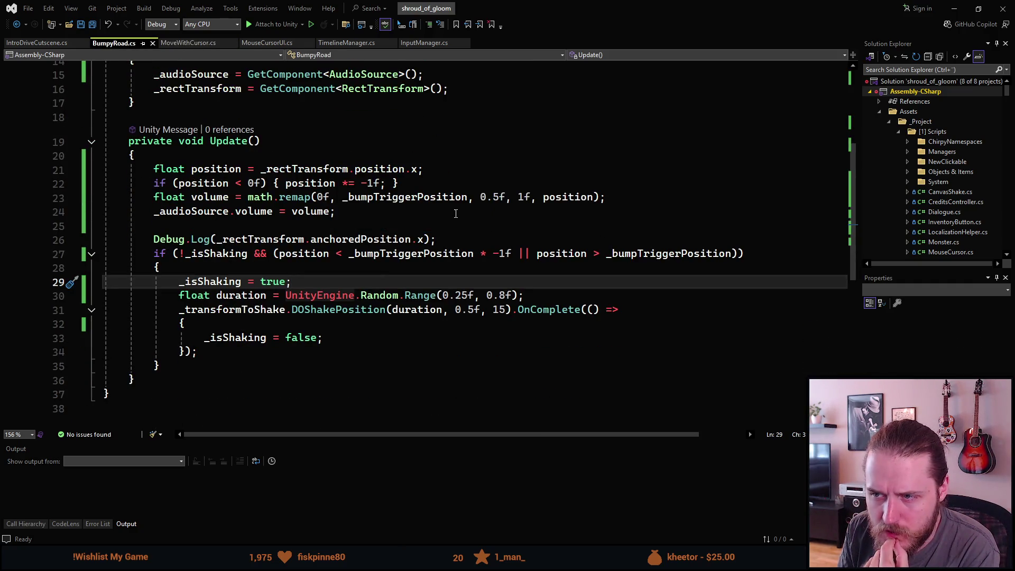
left_click(539, 197)
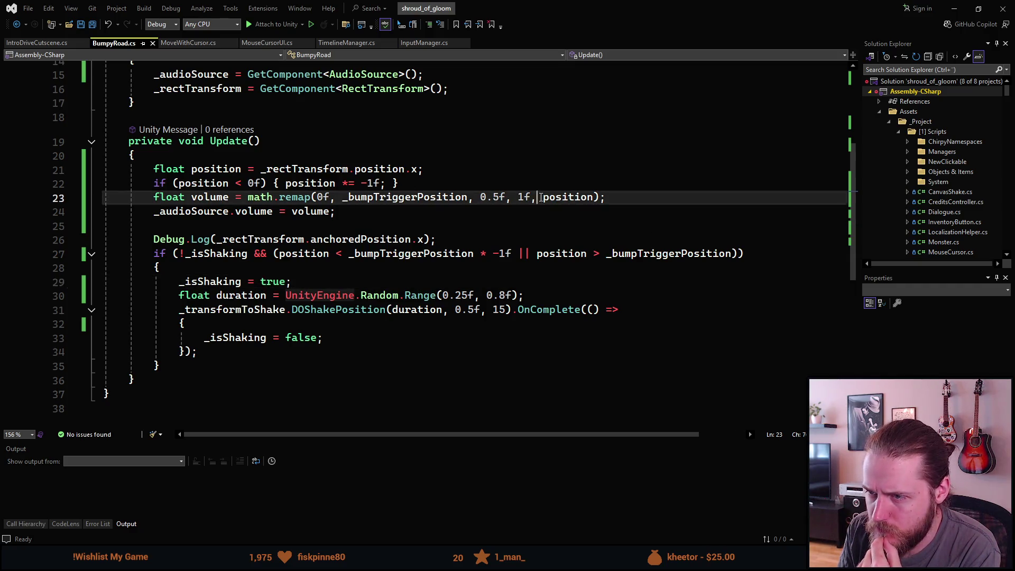
key("Left")
key("Right")
key("Left")
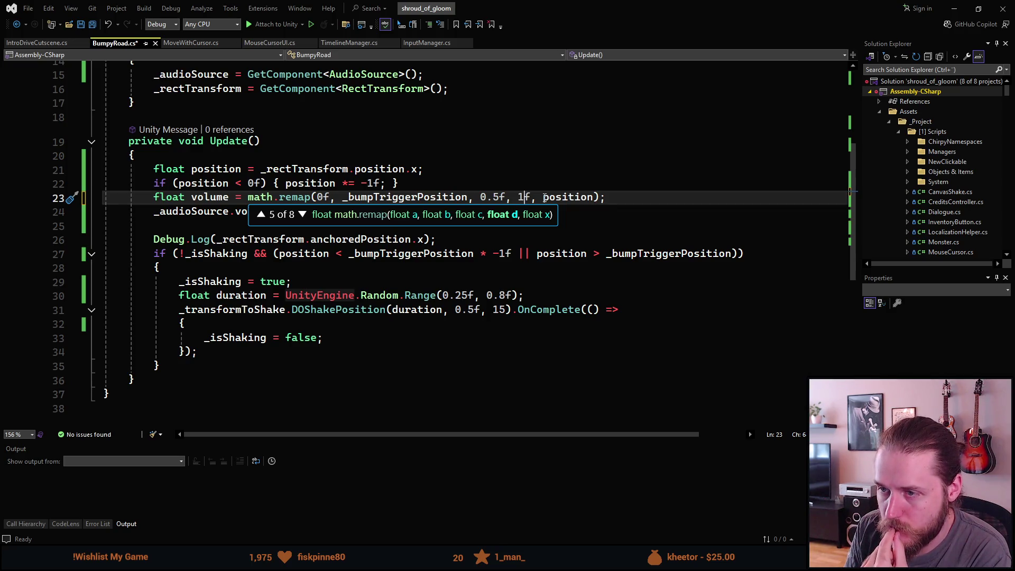
left_click(523, 198)
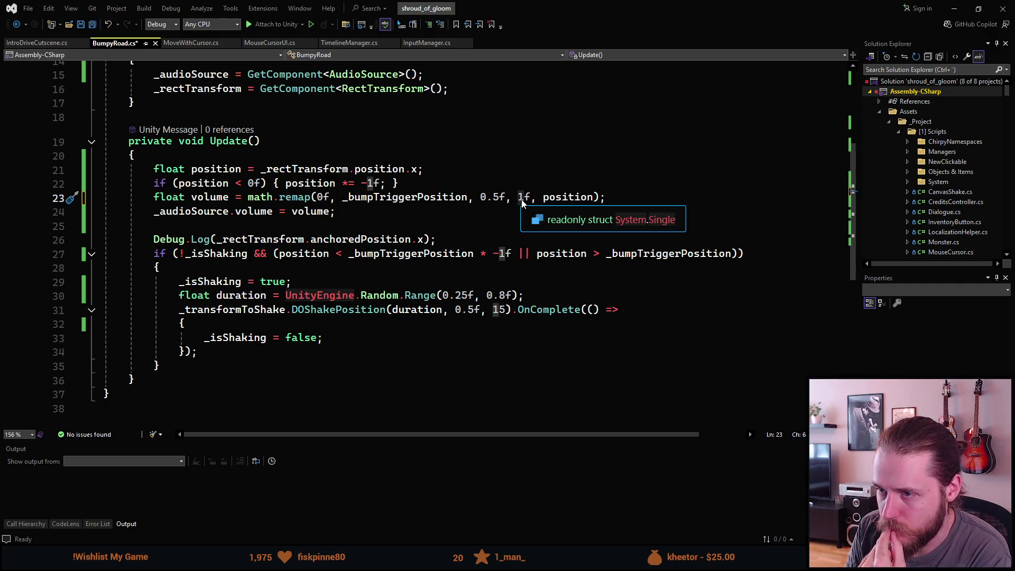
left_click(495, 200)
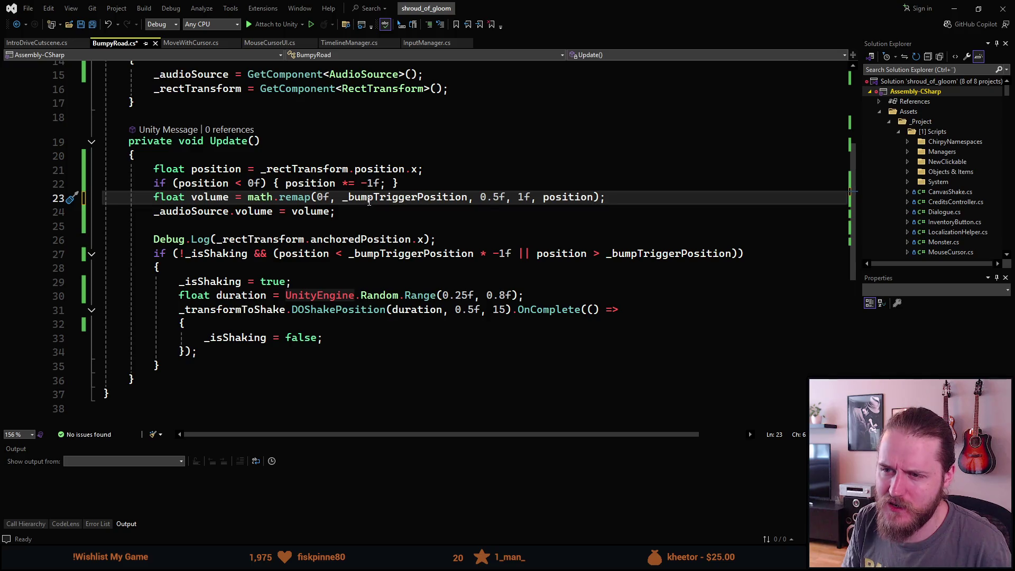
scroll(362, 195, "up", 1)
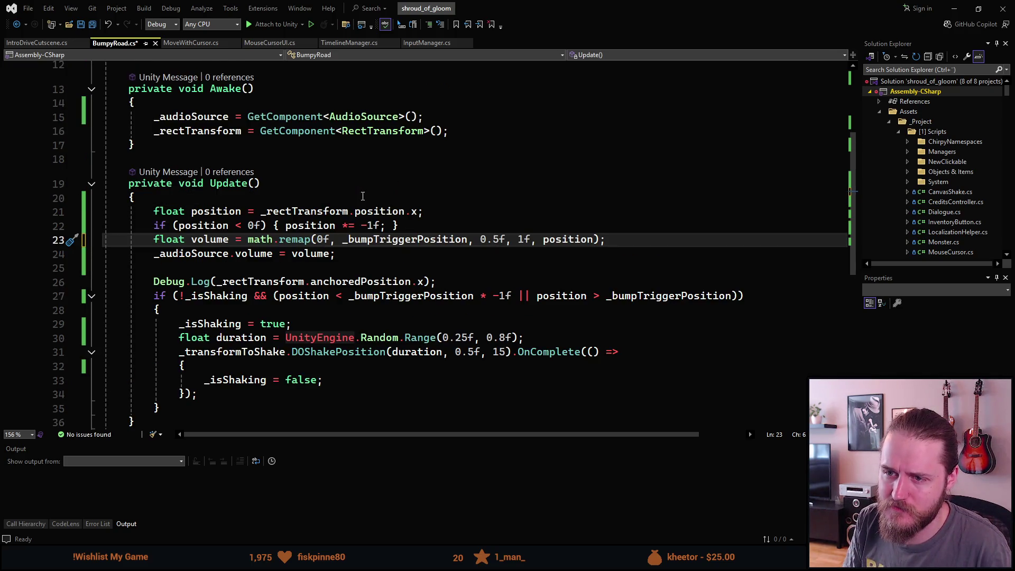
scroll(370, 191, "up", 4)
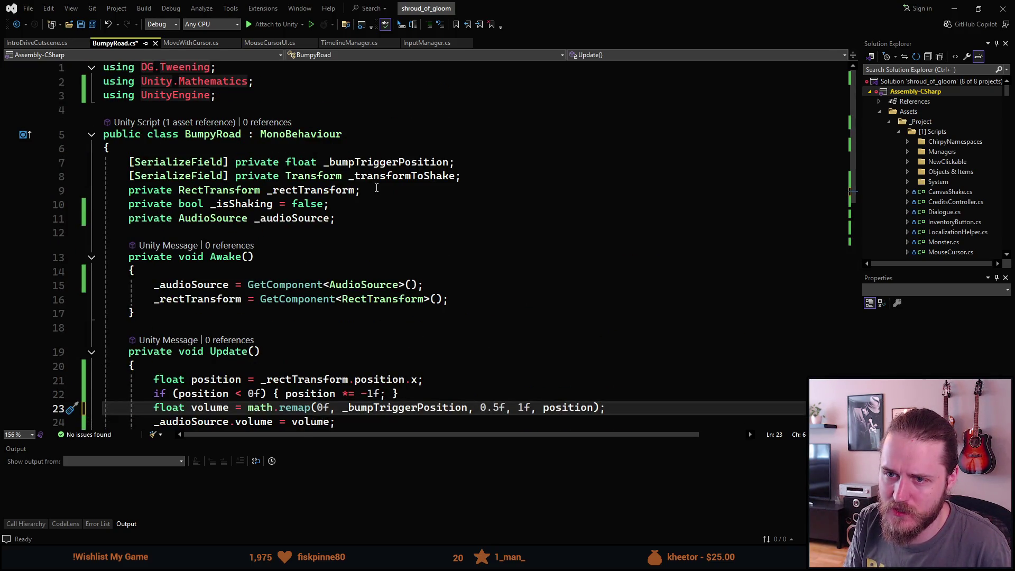
scroll(377, 188, "down", 4)
left_click(628, 239)
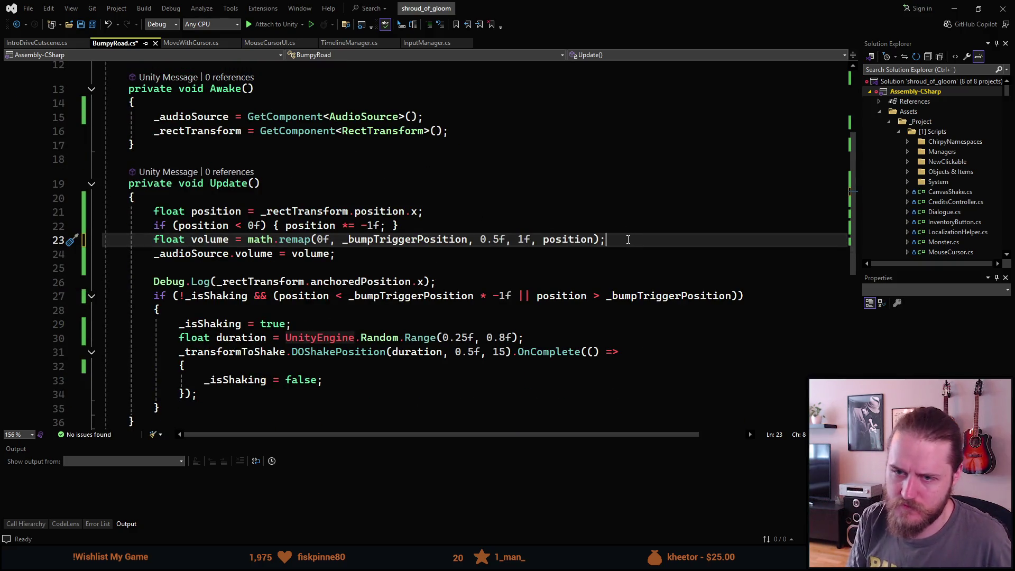
Start a separate Debug.Log for volume on a new line, then delete it again
key("Return")
type("Debug.Log(\"\");")
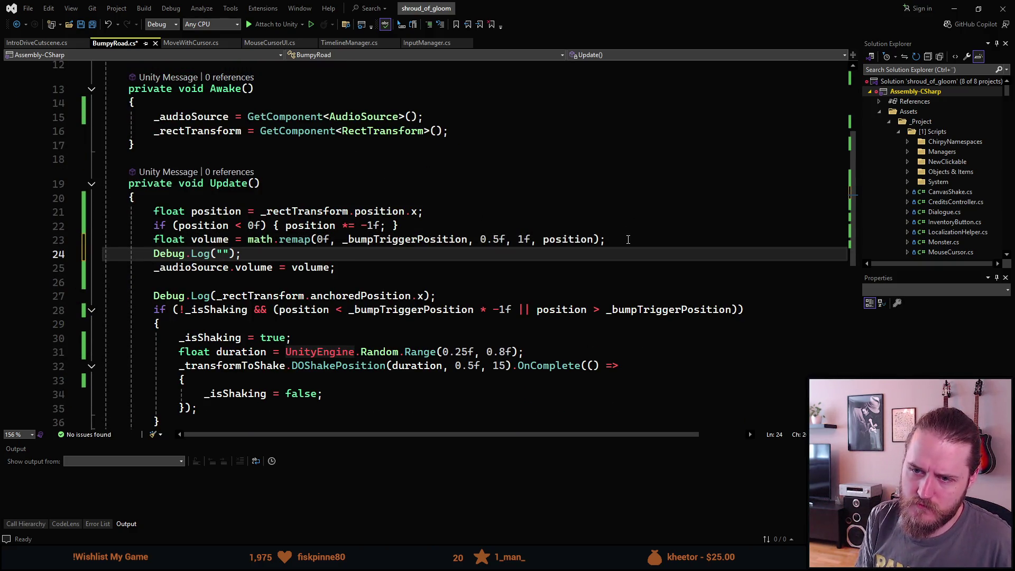
key("BackSpace")
type("volumne")
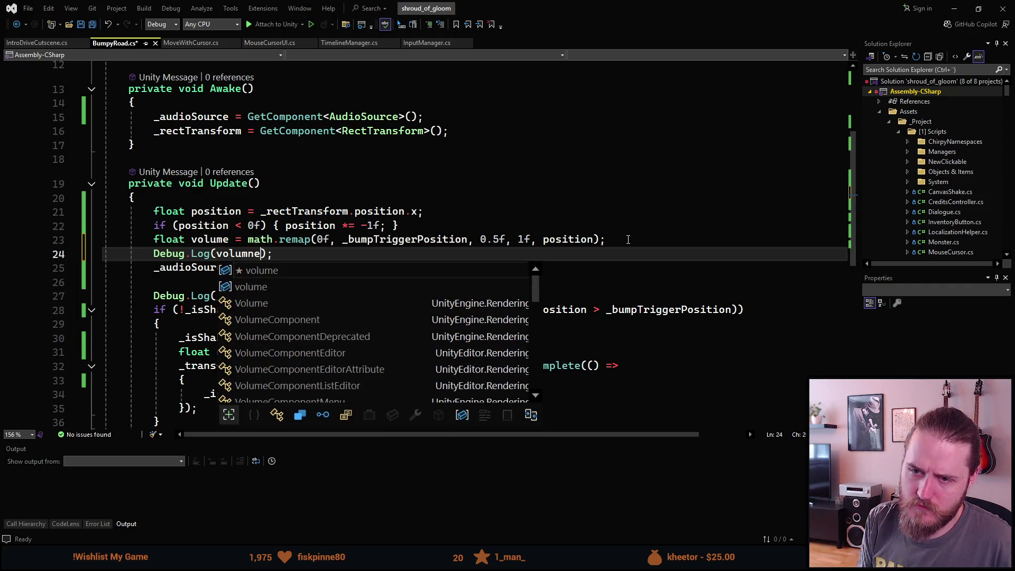
key("BackSpace")
type("e")
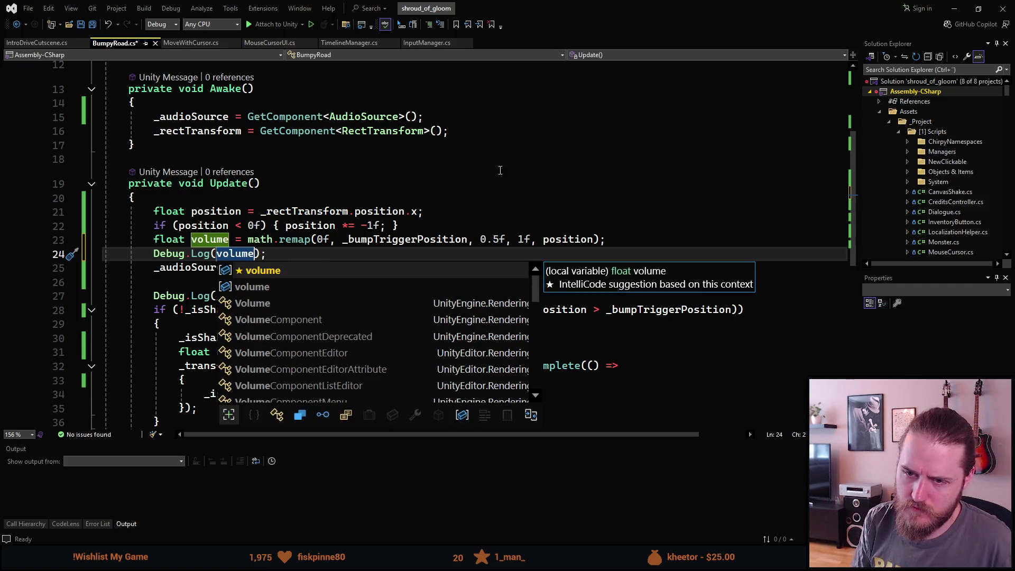
key("ctrl+BackSpace")
key("End")
key("ctrl+BackSpace")
key("ctrl+BackSpace")
key("ctrl+BackSpace")
Make line 26 log "pos: " + anchored x + "// volume: " + volume, and save
key("Down")
key("Down")
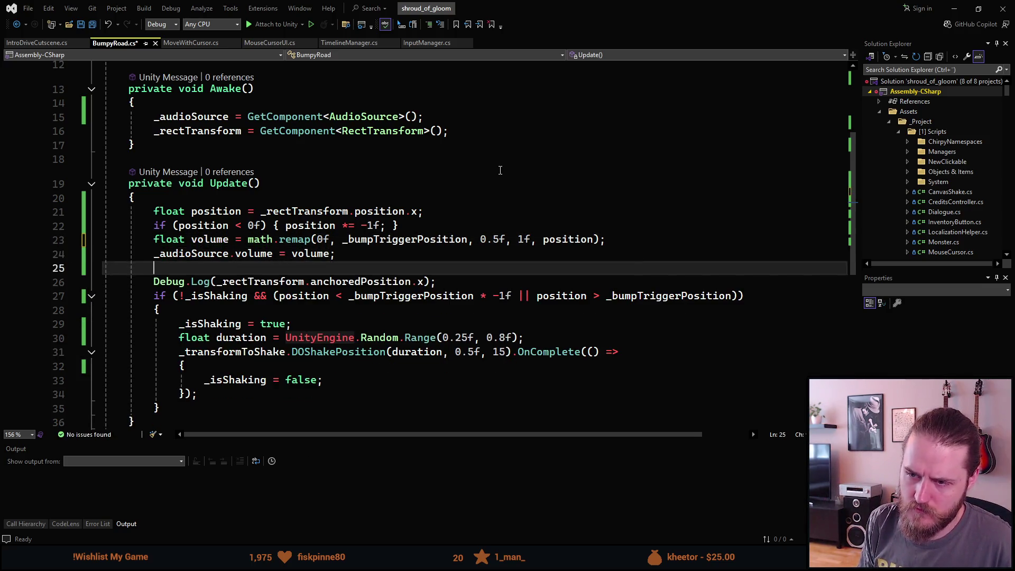
key("Down")
key("ctrl+Left")
key("ctrl+Left")
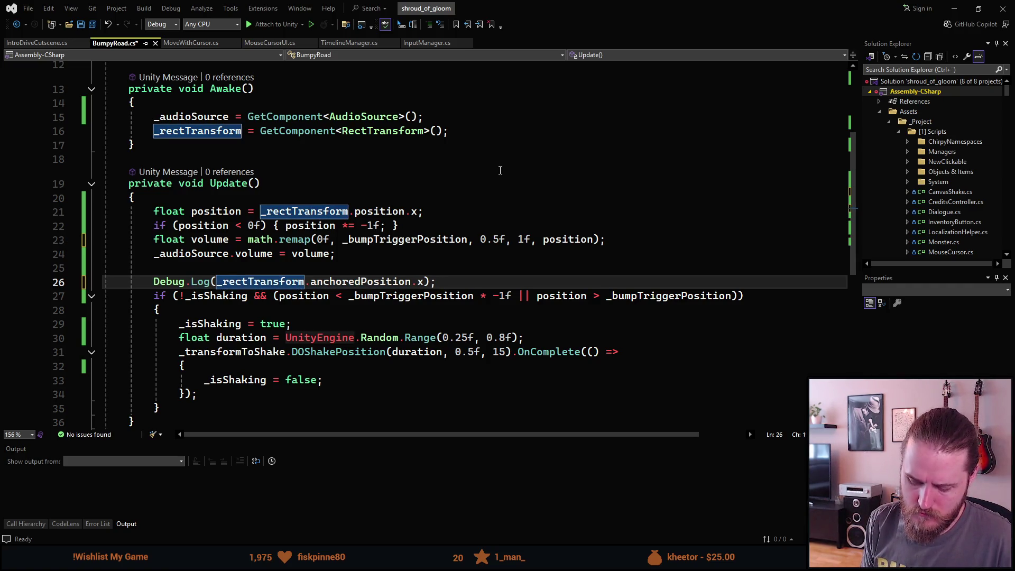
type("\"pos;")
key("BackSpace")
type(": \" +")
key("Right")
type("+ \"// volume: \" + v")
key("Tab")
key("ctrl+s")
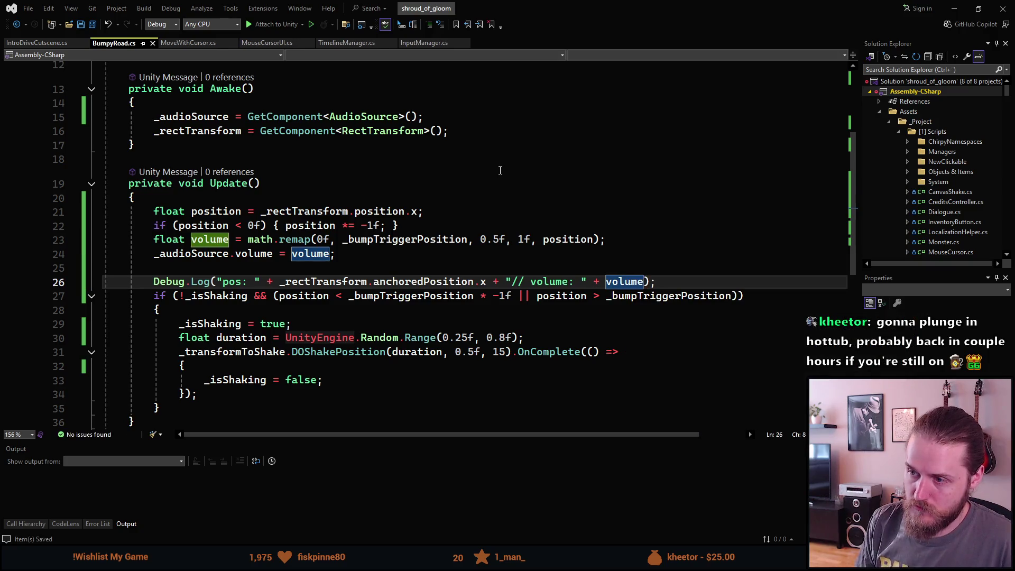
left_click(954, 8)
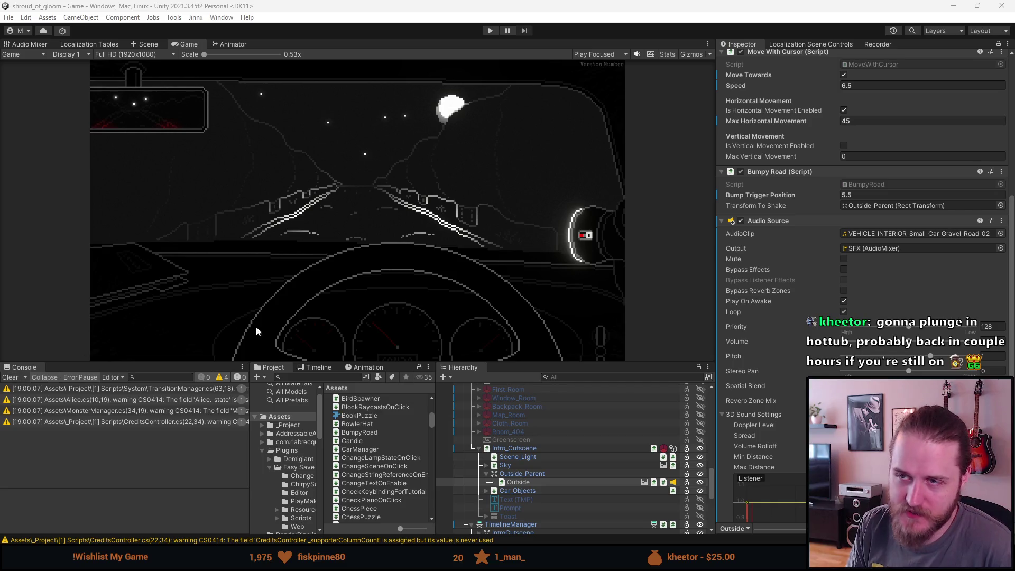
Play the cutscene, logging position and volume up to about 0.538, then pause the game
left_click(490, 32)
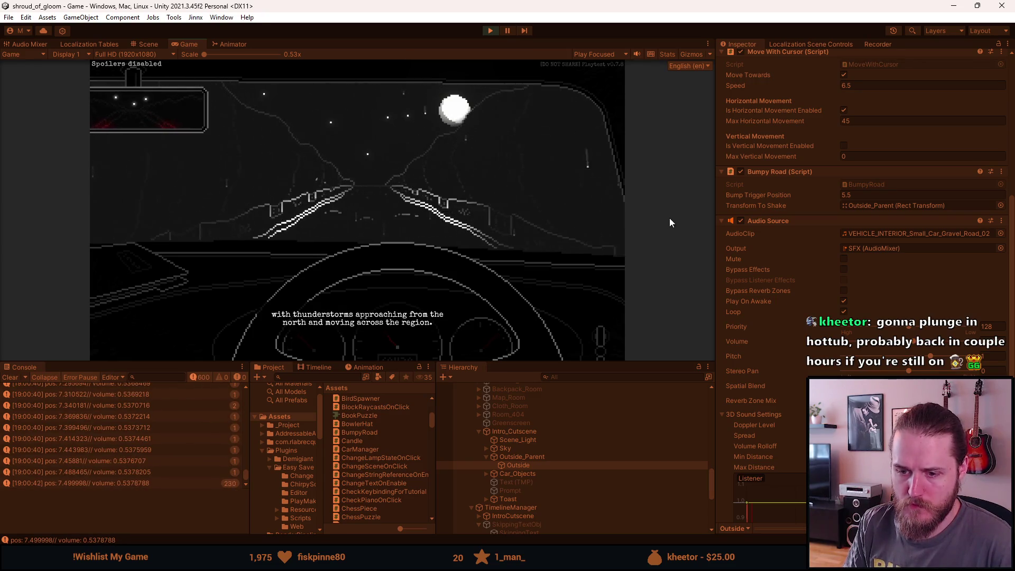
key("Escape")
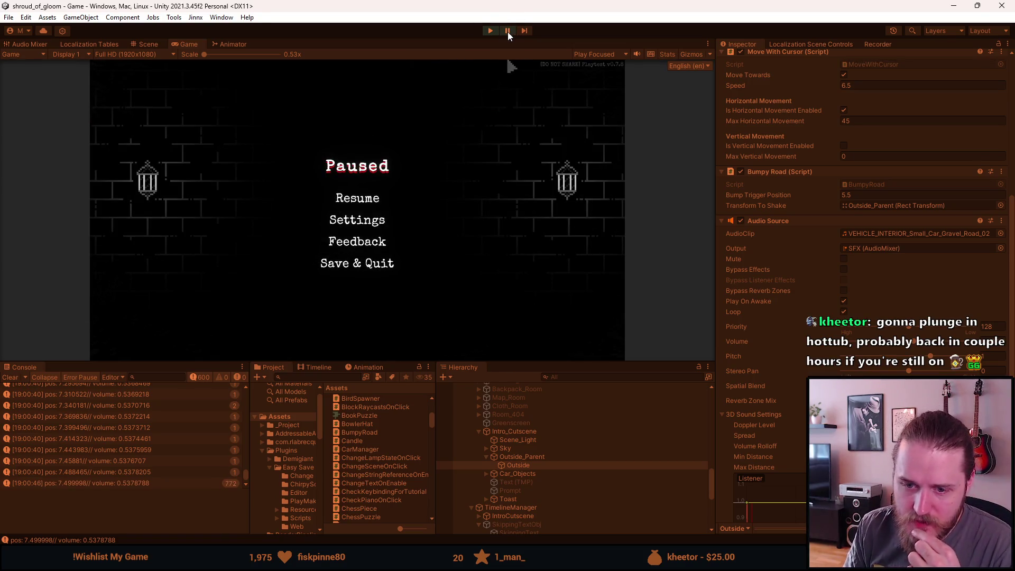
Scroll back through the position and volume log entries, then open BumpyRoad.cs from one
scroll(81, 469, "down", 1)
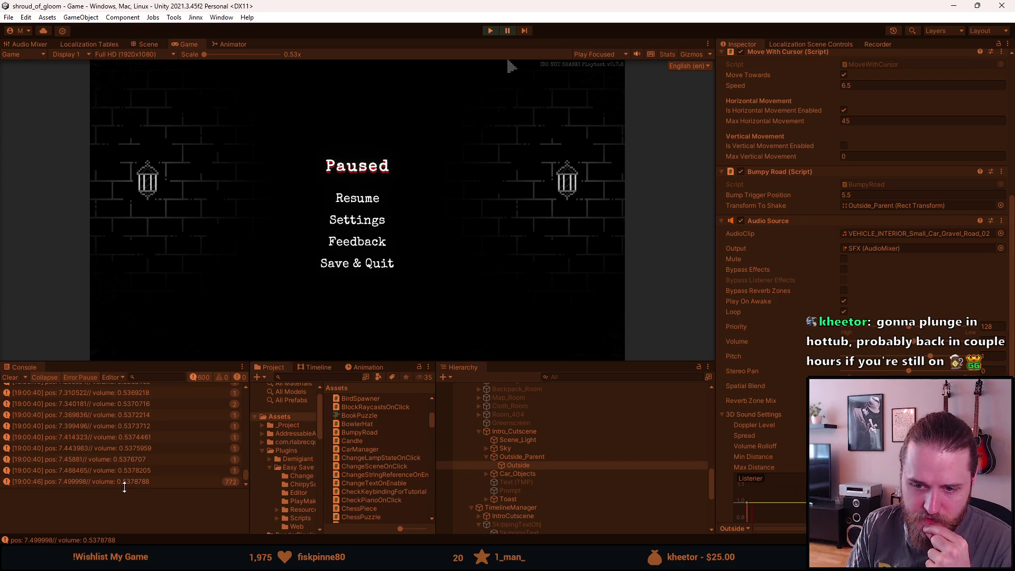
scroll(125, 485, "up", 3)
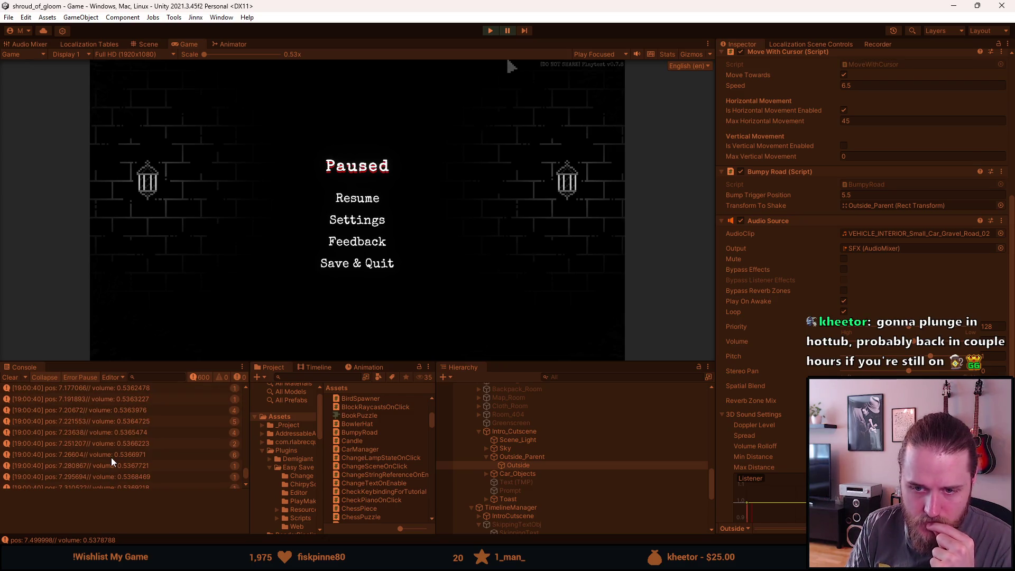
scroll(111, 458, "up", 5)
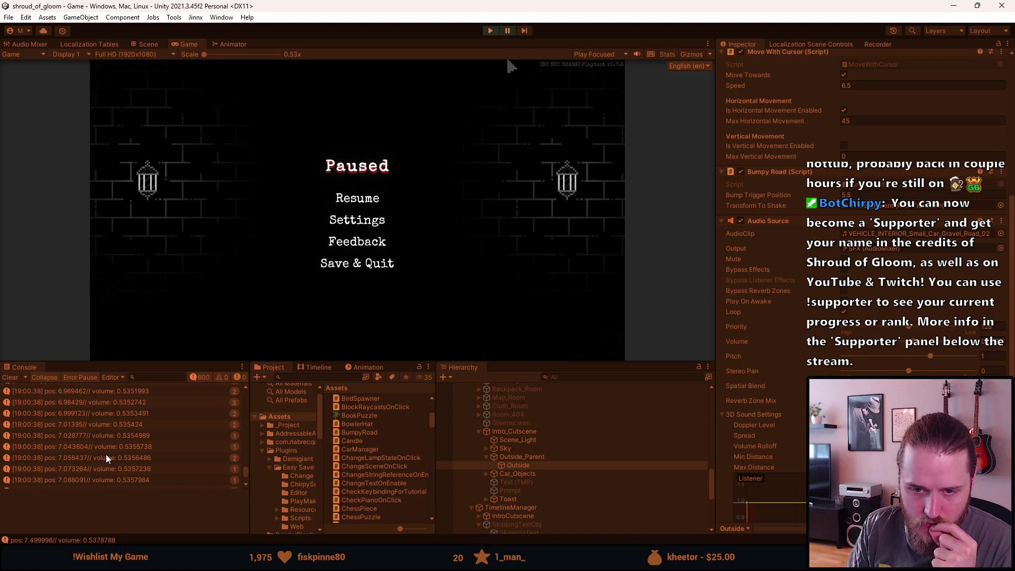
scroll(106, 458, "up", 4)
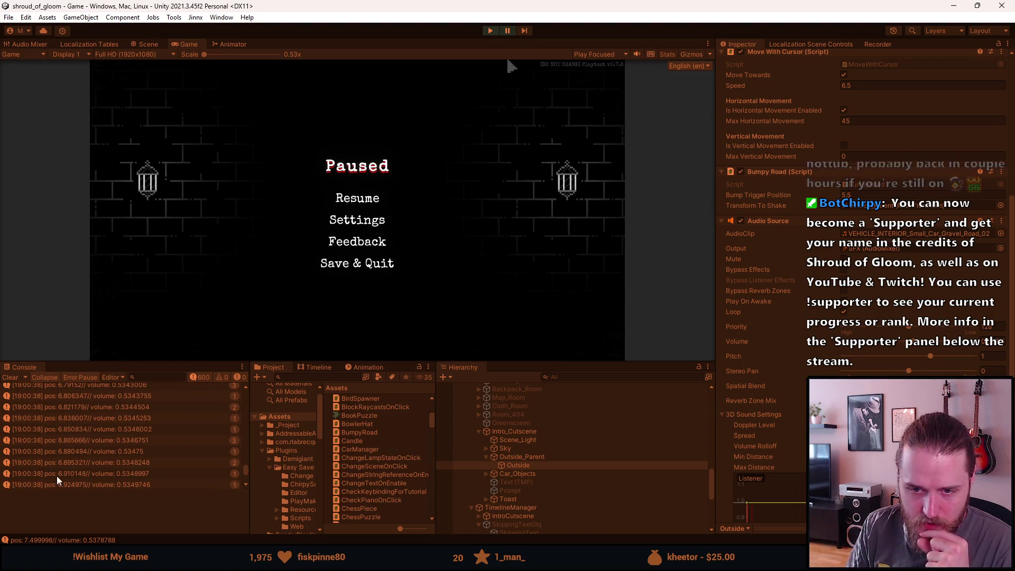
scroll(70, 464, "up", 10)
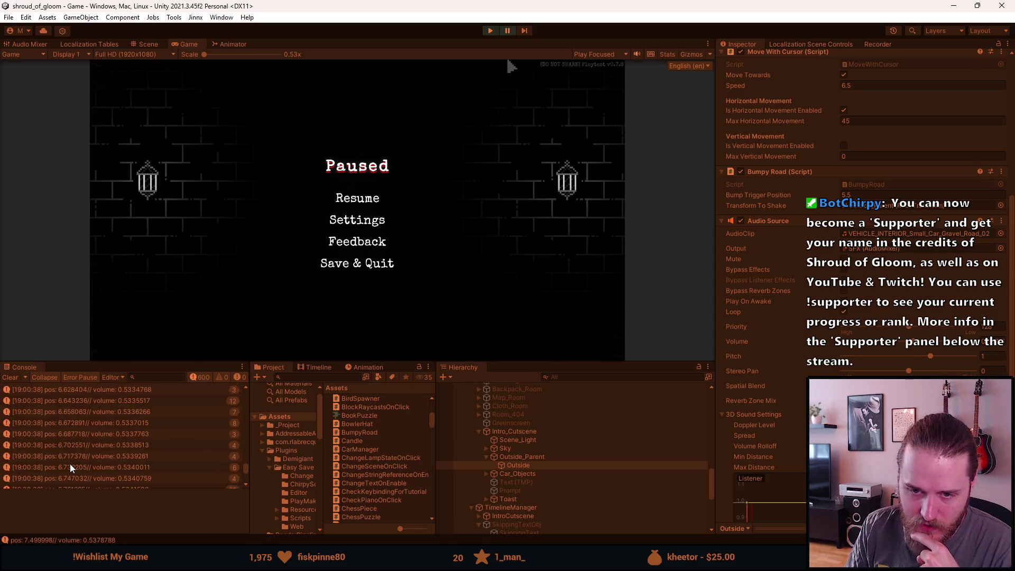
scroll(69, 464, "up", 1)
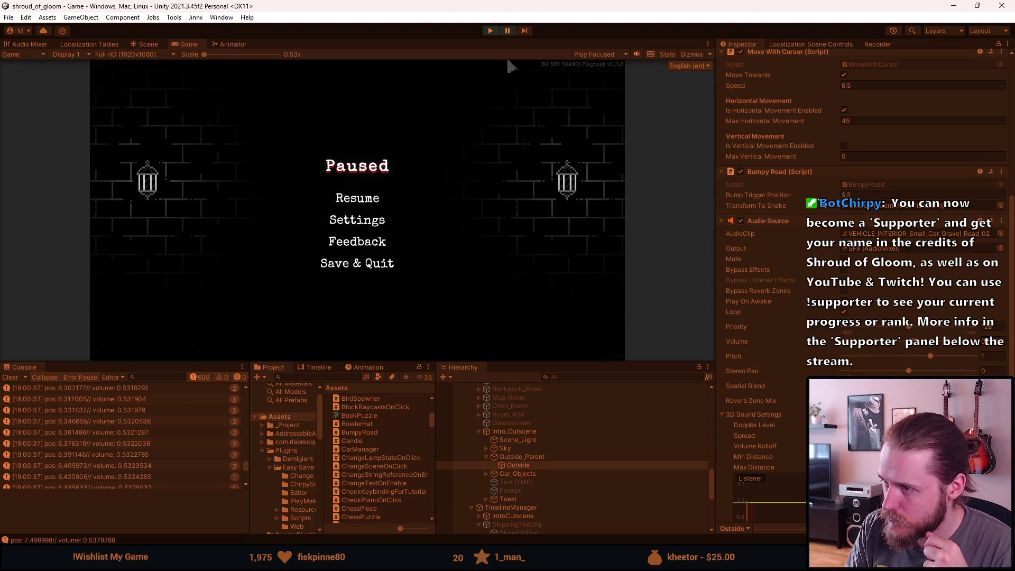
scroll(115, 443, "up", 7)
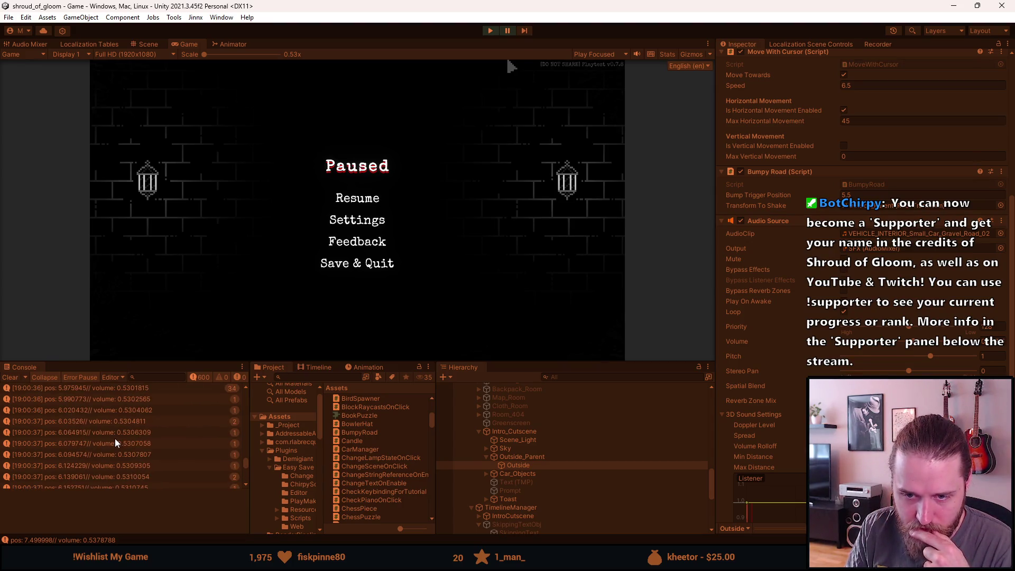
scroll(115, 443, "up", 5)
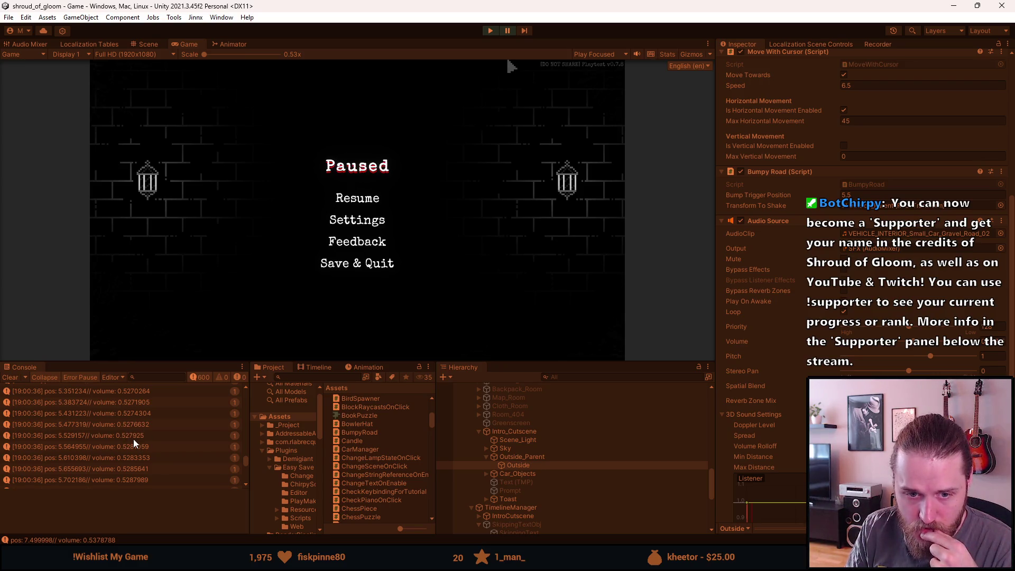
scroll(132, 437, "up", 5)
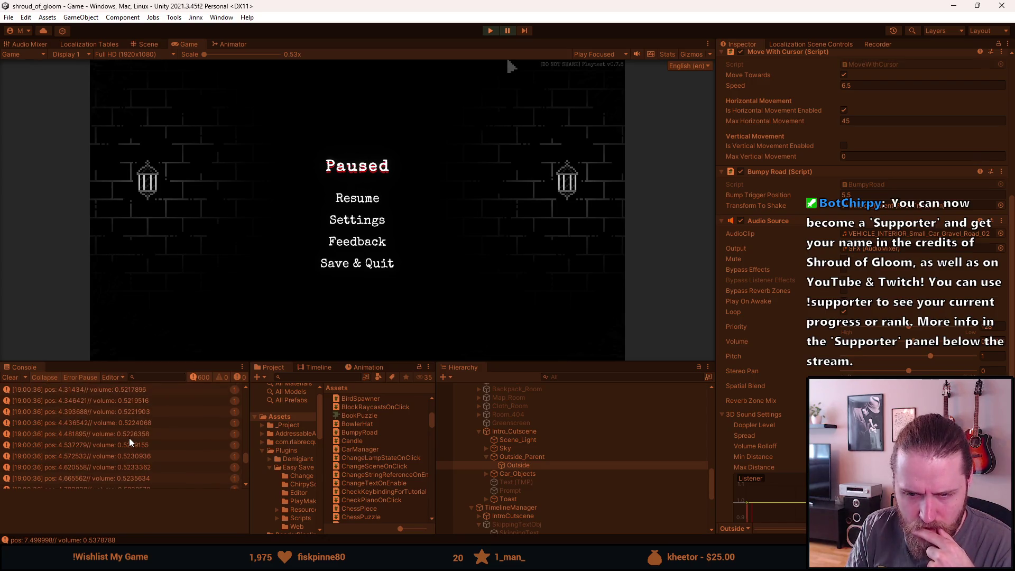
scroll(130, 437, "up", 3)
double_click(130, 438)
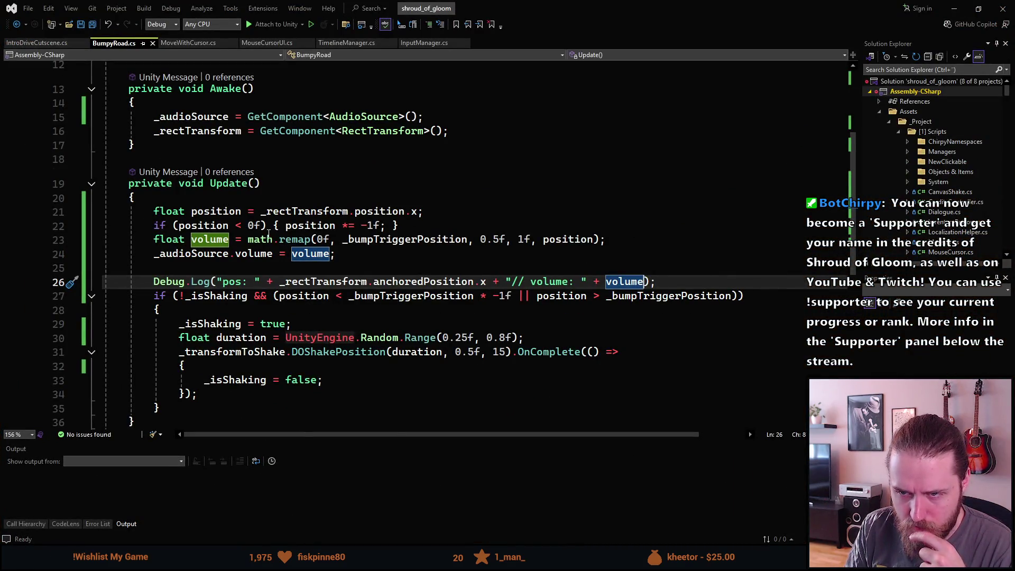
left_click(375, 241)
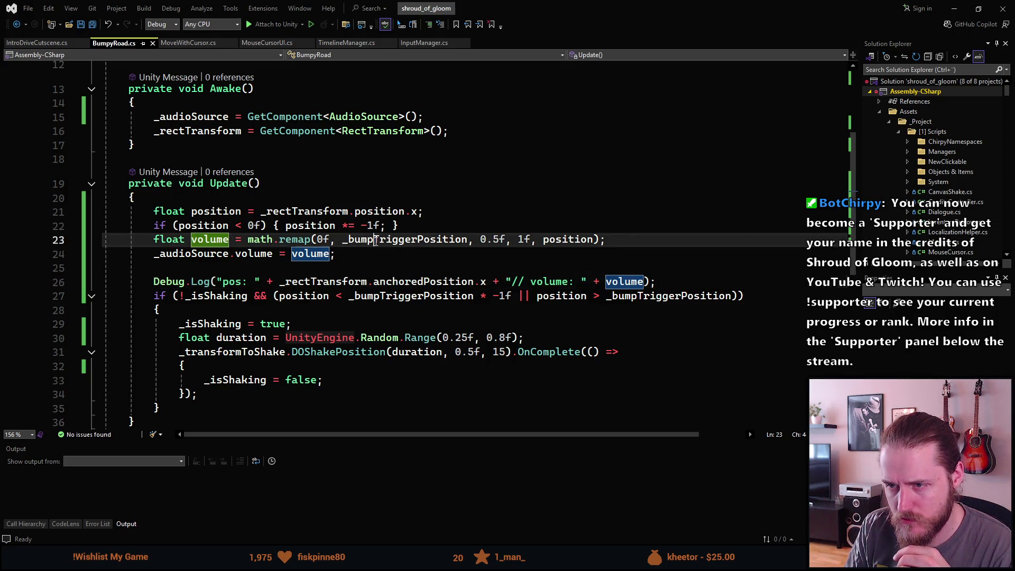
left_click(469, 241)
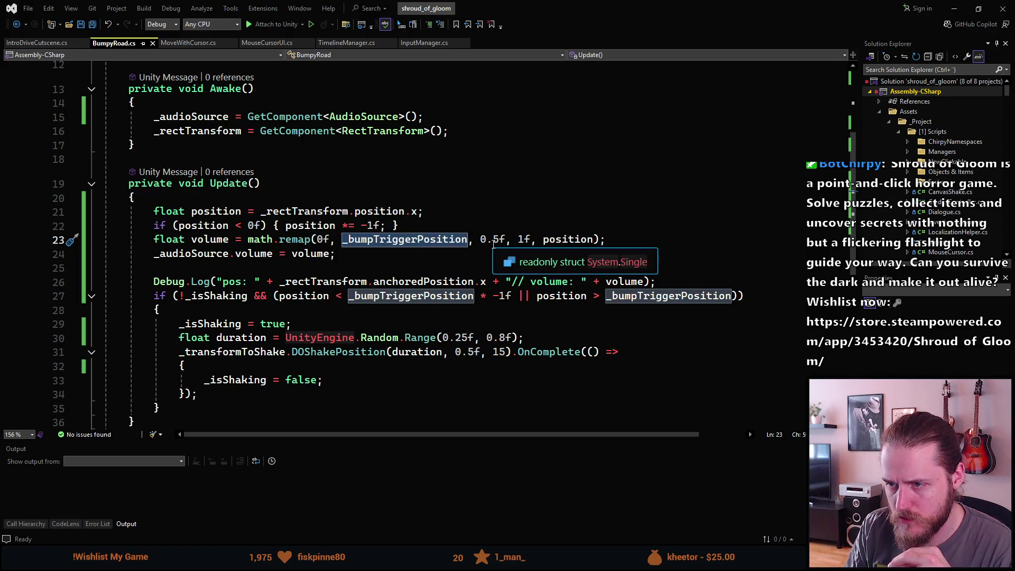
left_click(493, 242)
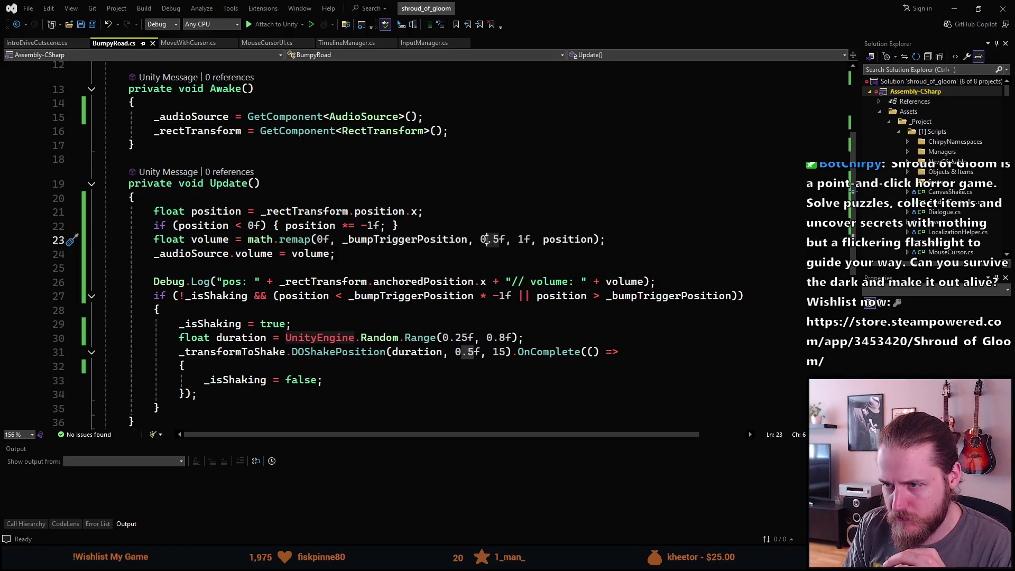
left_click(522, 241)
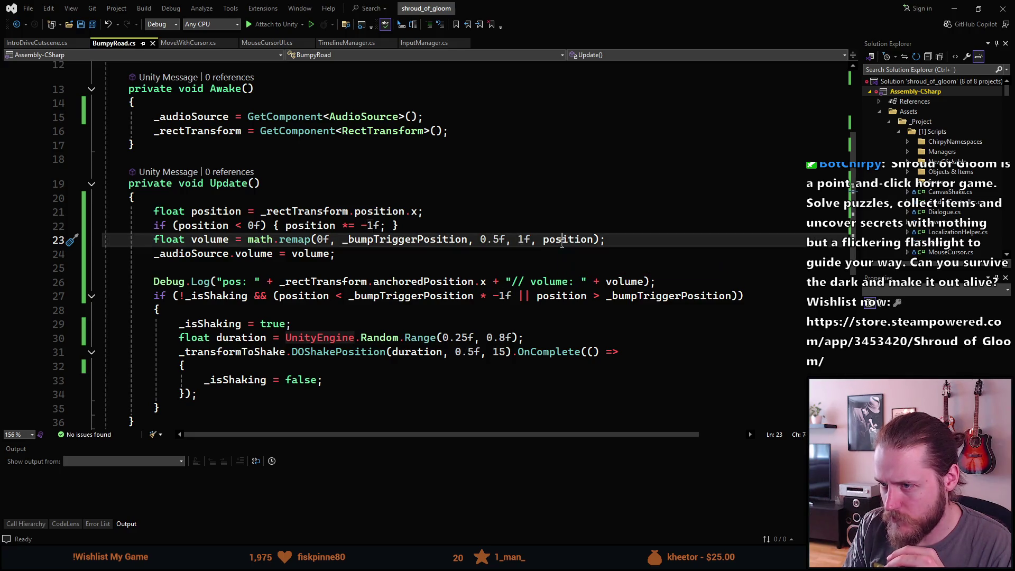
left_click(562, 241)
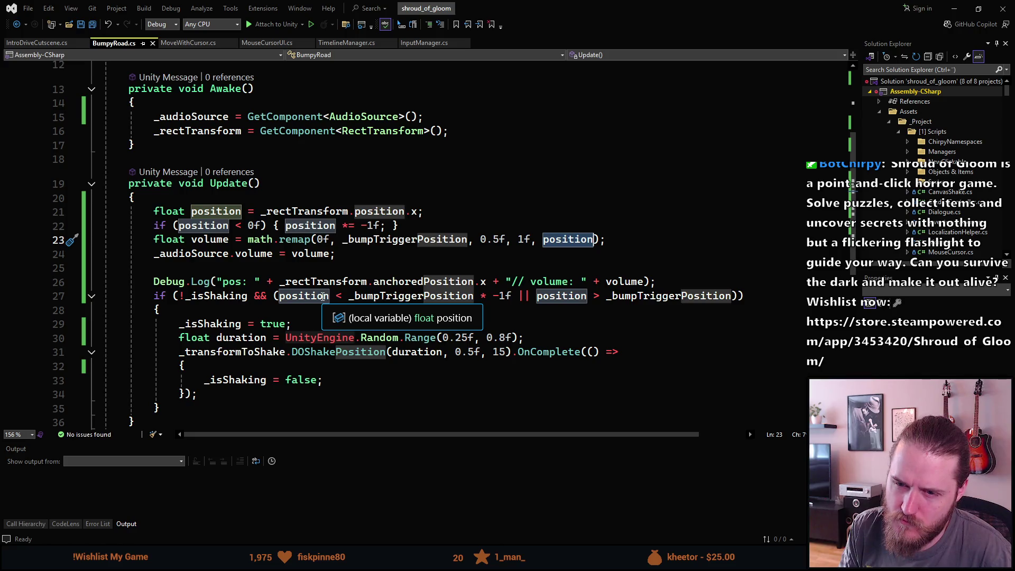
scroll(323, 297, "down", 1)
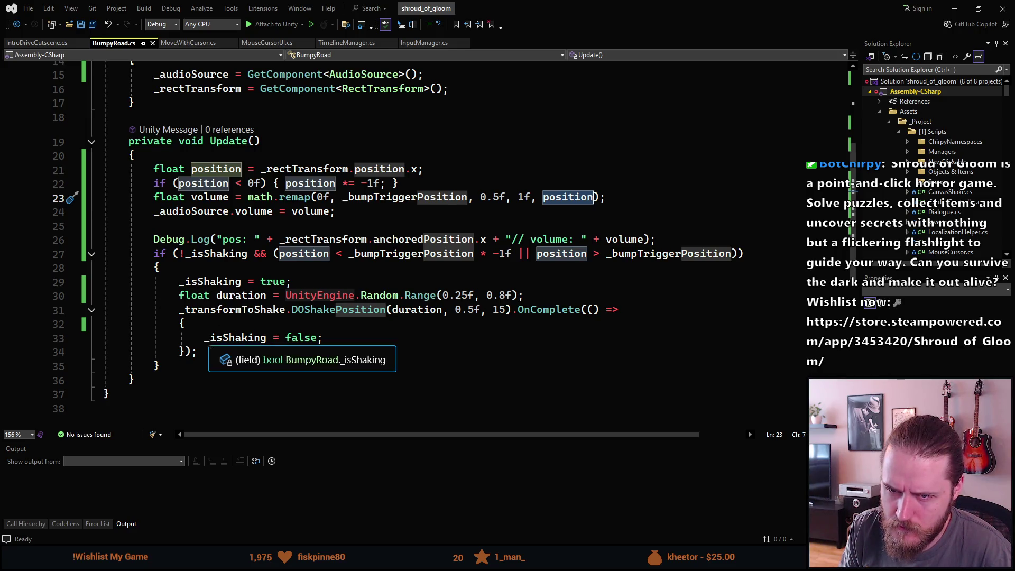
scroll(275, 340, "down", 3)
scroll(222, 317, "up", 4)
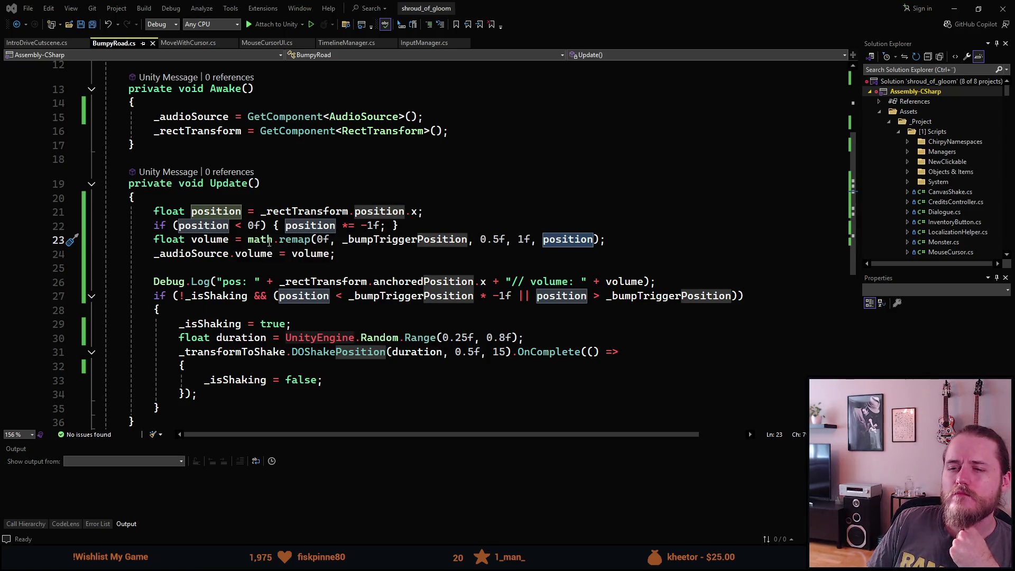
left_click(310, 239)
key("F12")
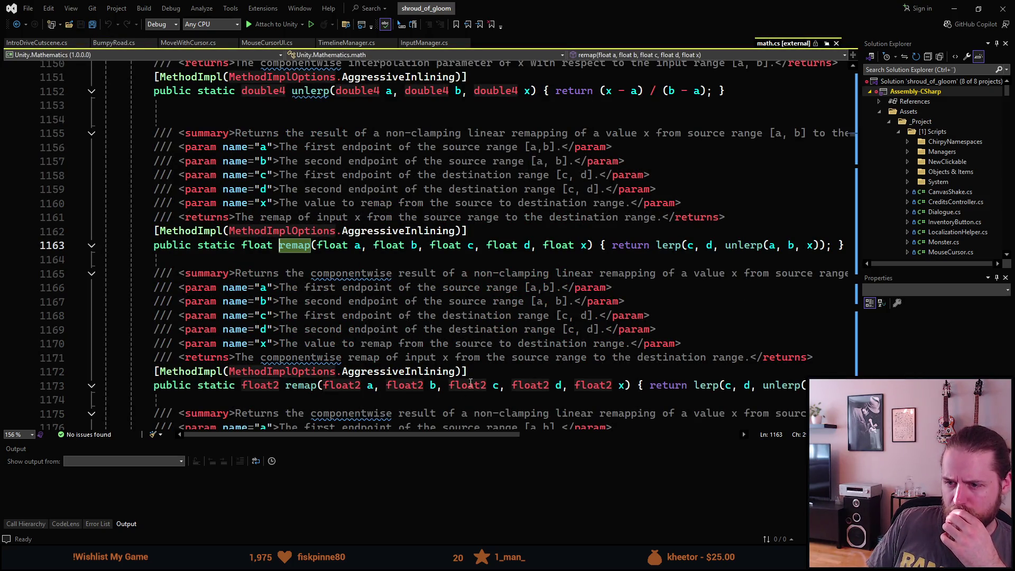
left_click_drag(452, 436, 518, 439)
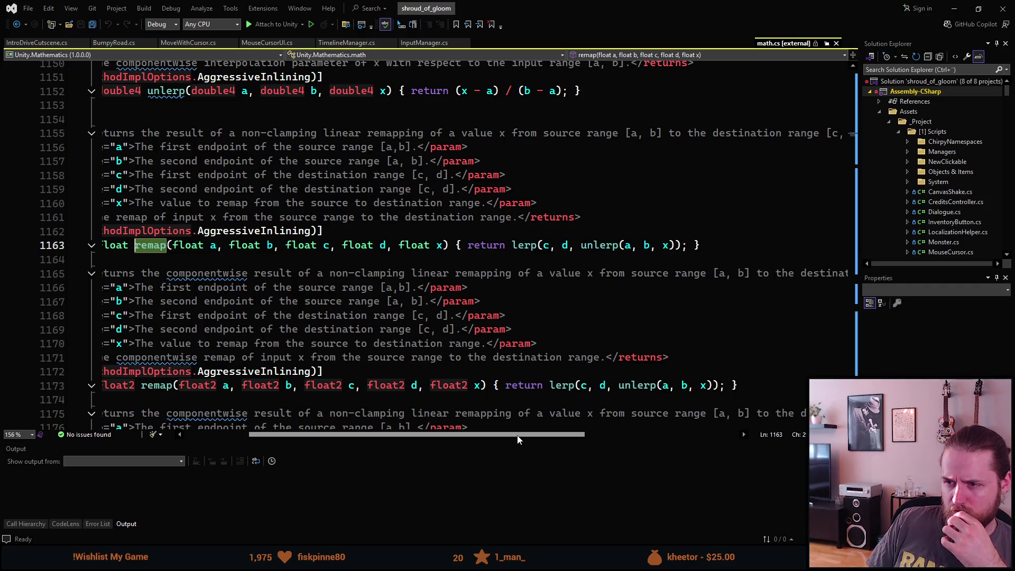
mouse_move(549, 251)
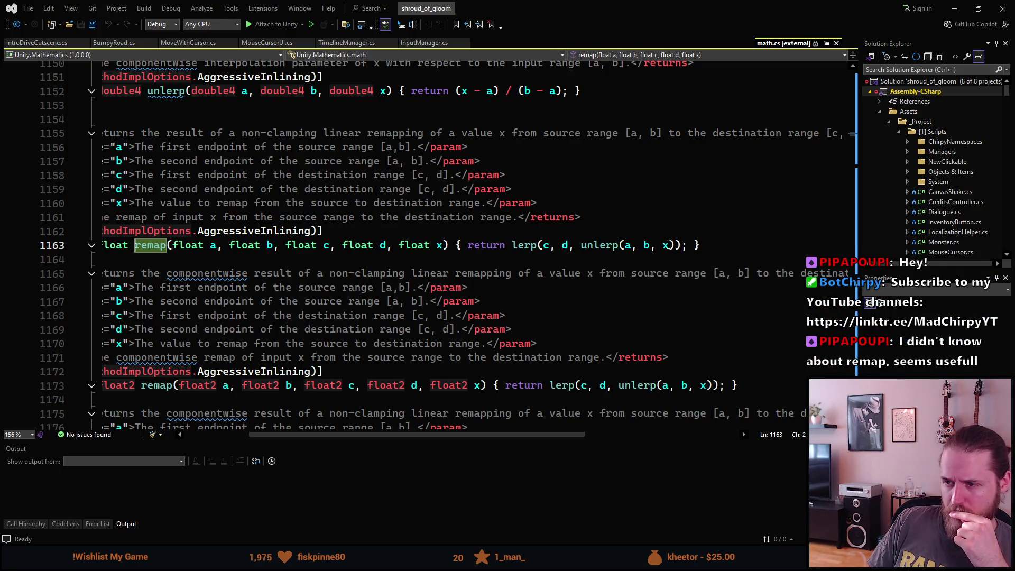
mouse_move(518, 250)
key("ctrl+minus")
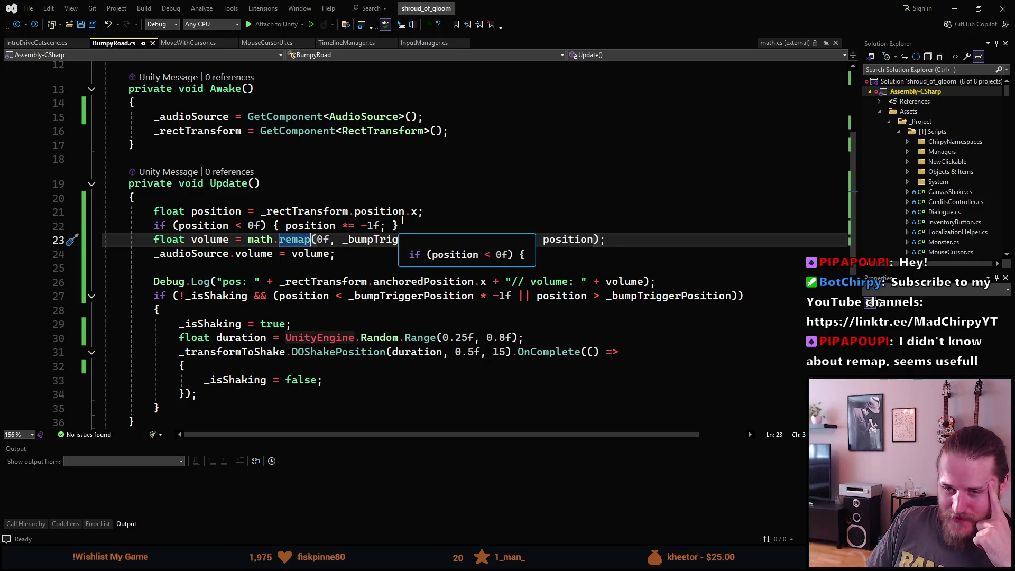
Undo and redo through recent edits, returning the script to its saved version
scroll(294, 301, "down", 2)
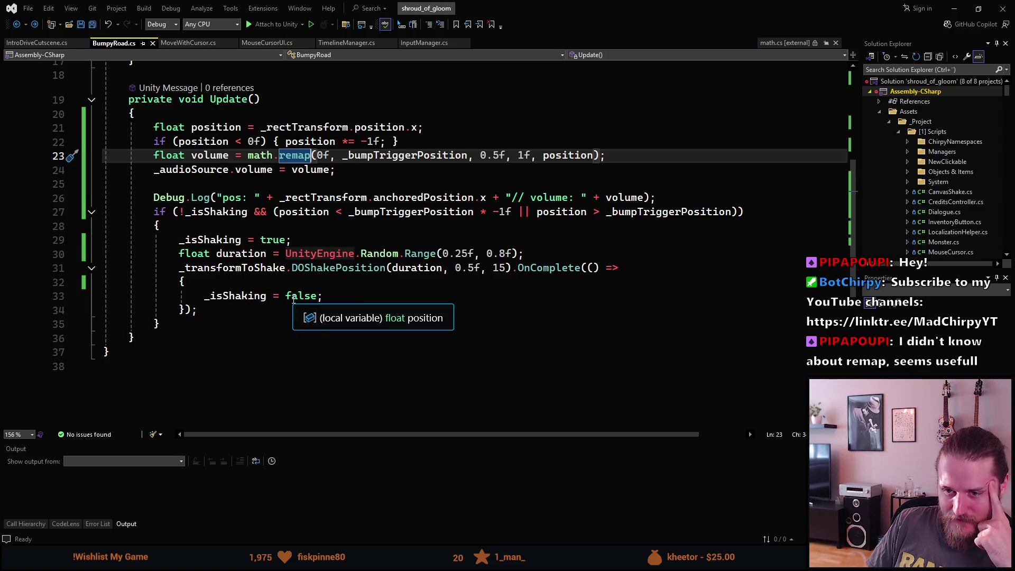
scroll(294, 299, "up", 1)
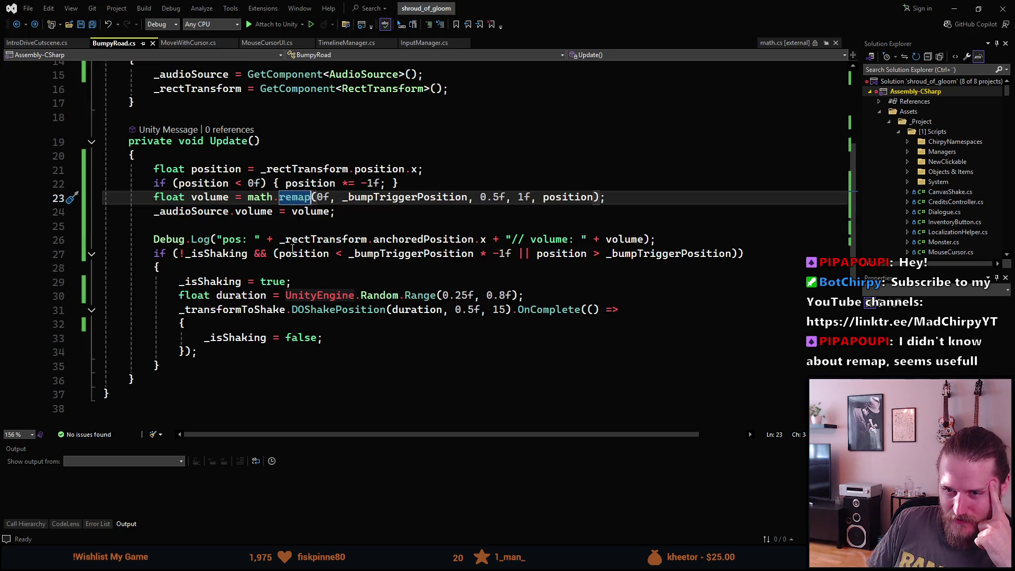
left_click(378, 206)
key("ctrl+z")
key("ctrl+z")
key("ctrl+z")
key("ctrl+z")
key("ctrl+z")
key("ctrl+z")
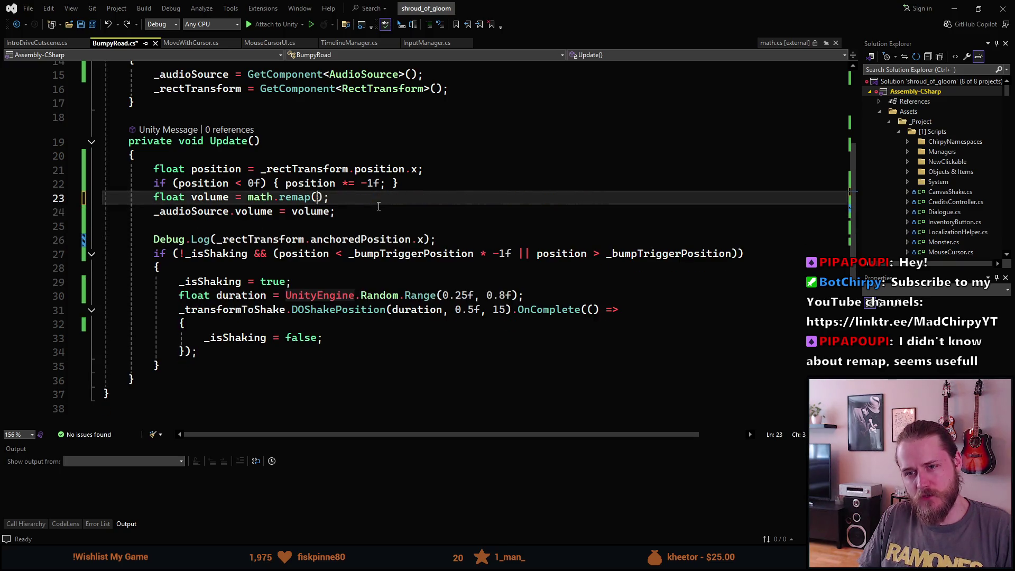
key("ctrl+z")
key("ctrl+z")
key("ctrl+z")
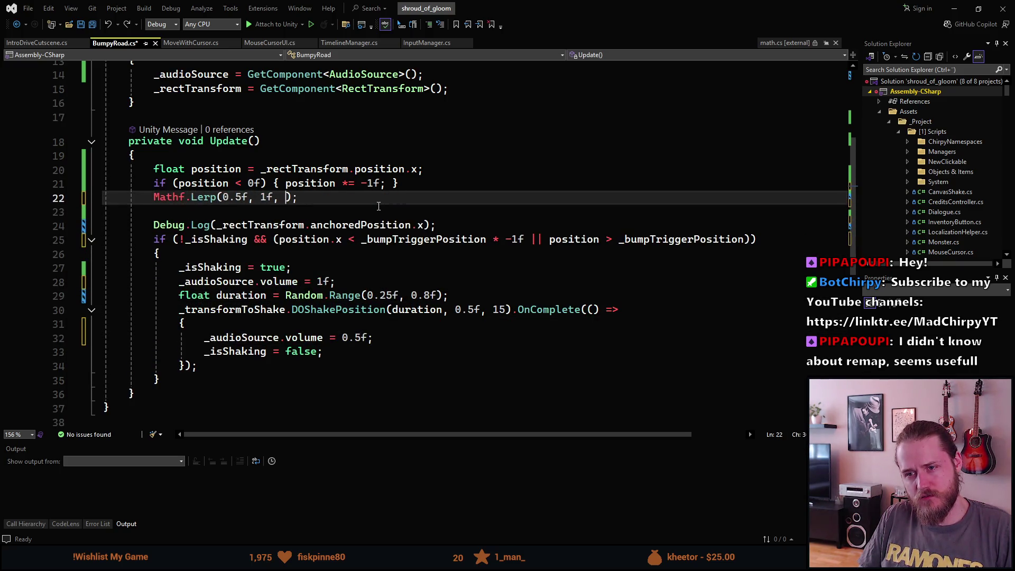
key("ctrl+y")
key("ctrl+y")
key("ctrl+y")
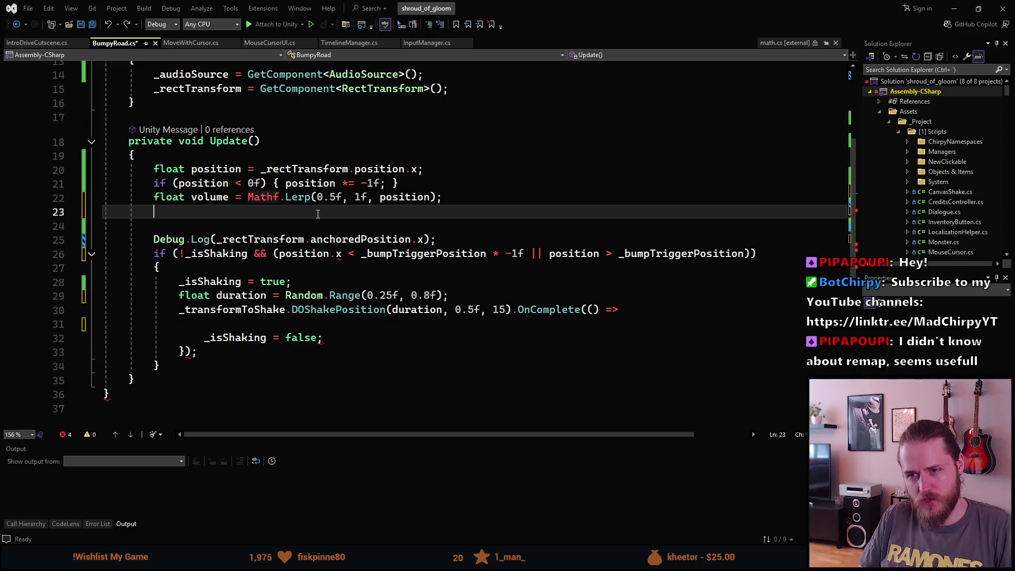
key("ctrl+y")
key("ctrl+y")
key("ctrl+y")
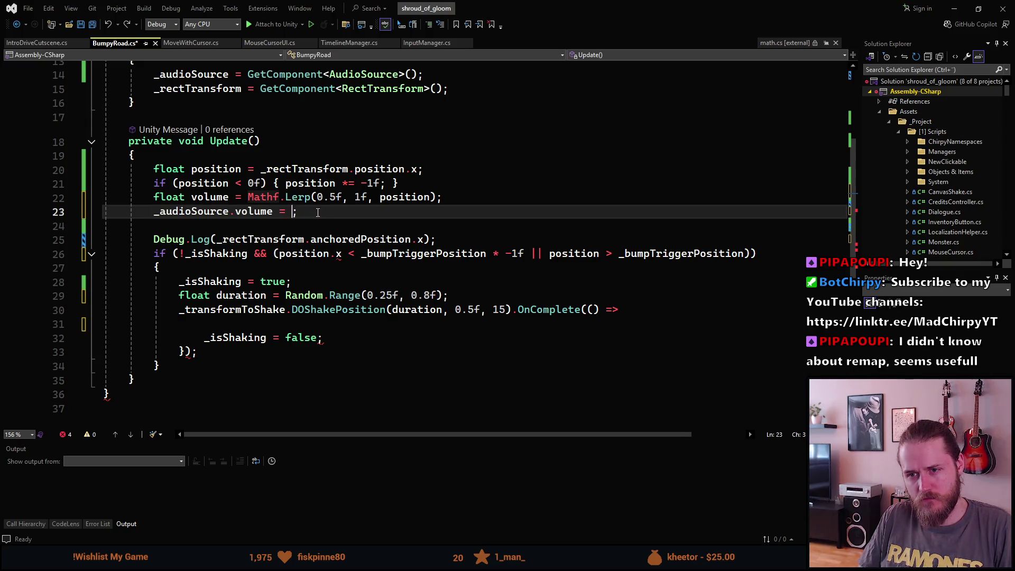
key("ctrl+y")
key("ctrl+y")
key("ctrl+y")
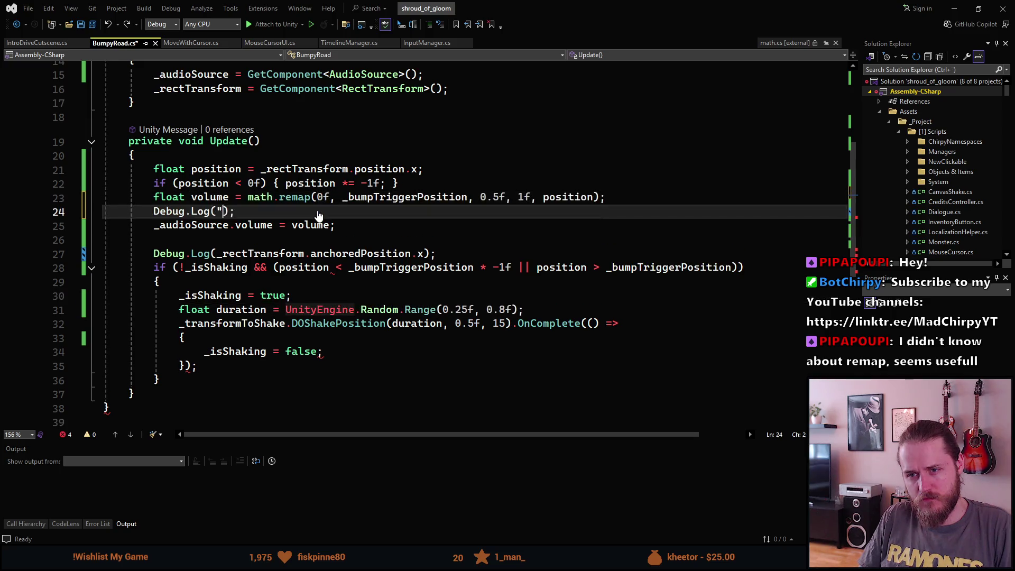
key("ctrl+y")
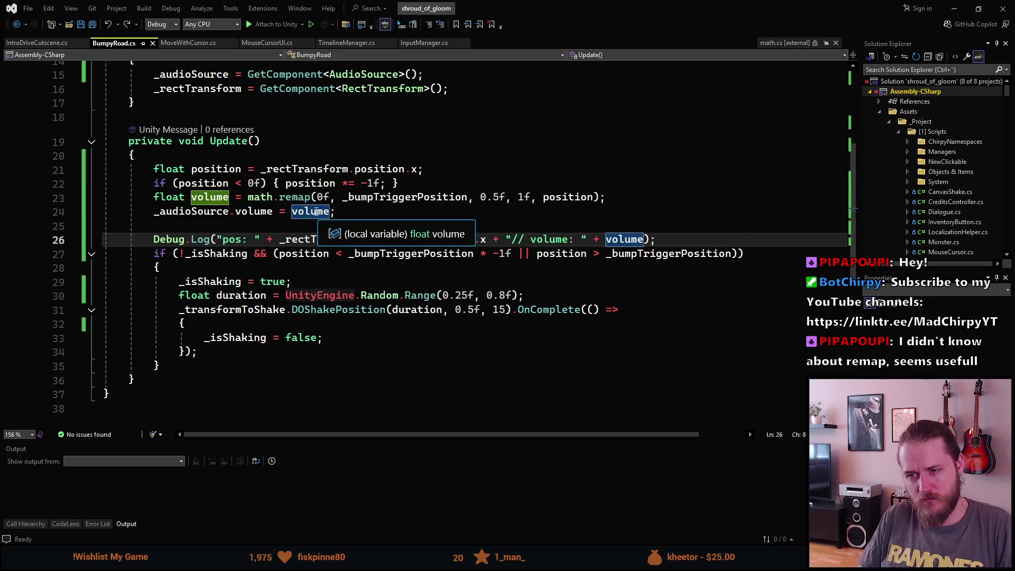
left_click(345, 212)
Replace remap's last argument position with _bumpTriggerPosition and save the script
scroll(345, 212, "up", 1)
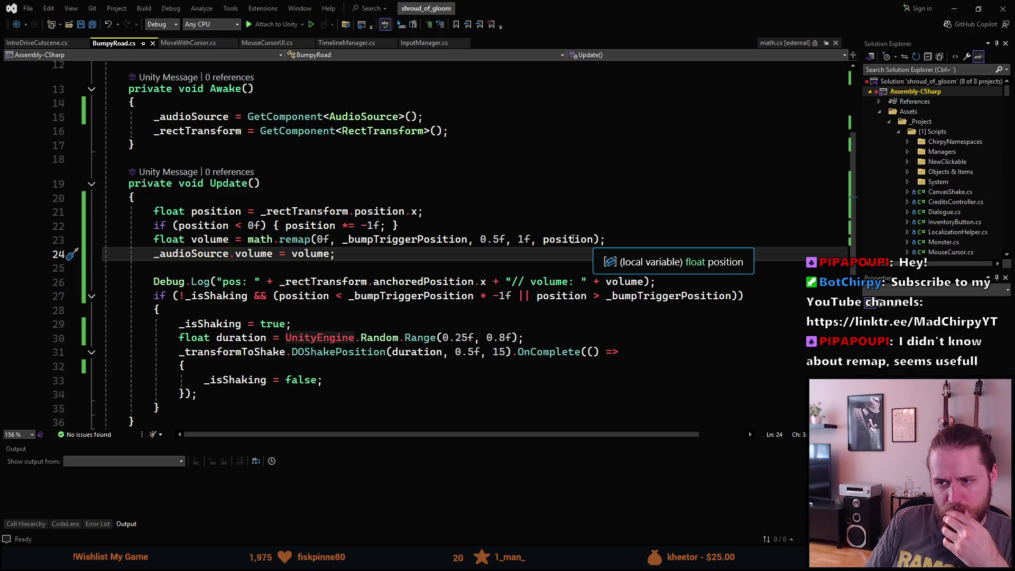
left_click(572, 238)
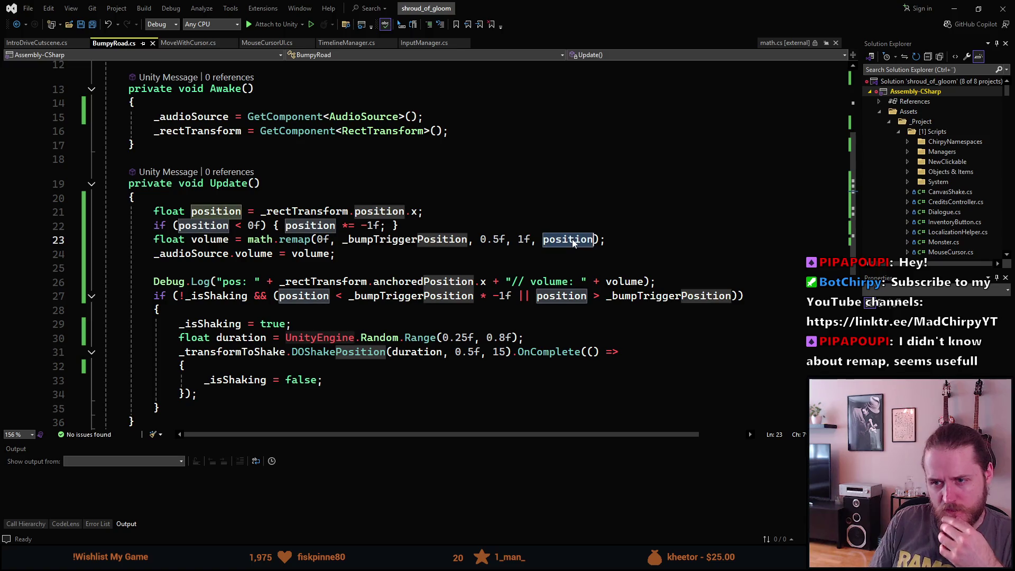
double_click(572, 239)
type("_bu")
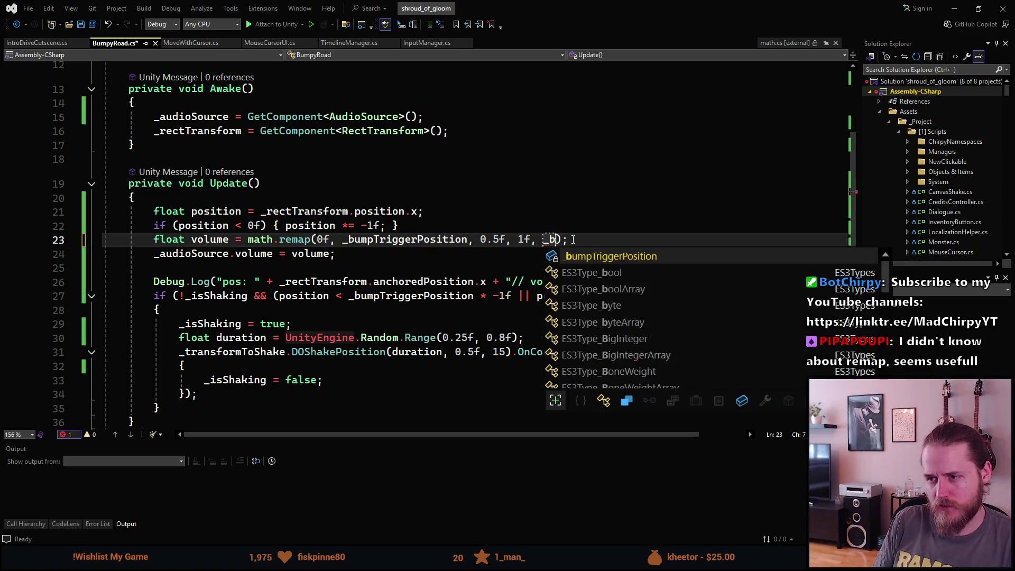
key("Tab")
key("ctrl+s")
key("alt+Tab")
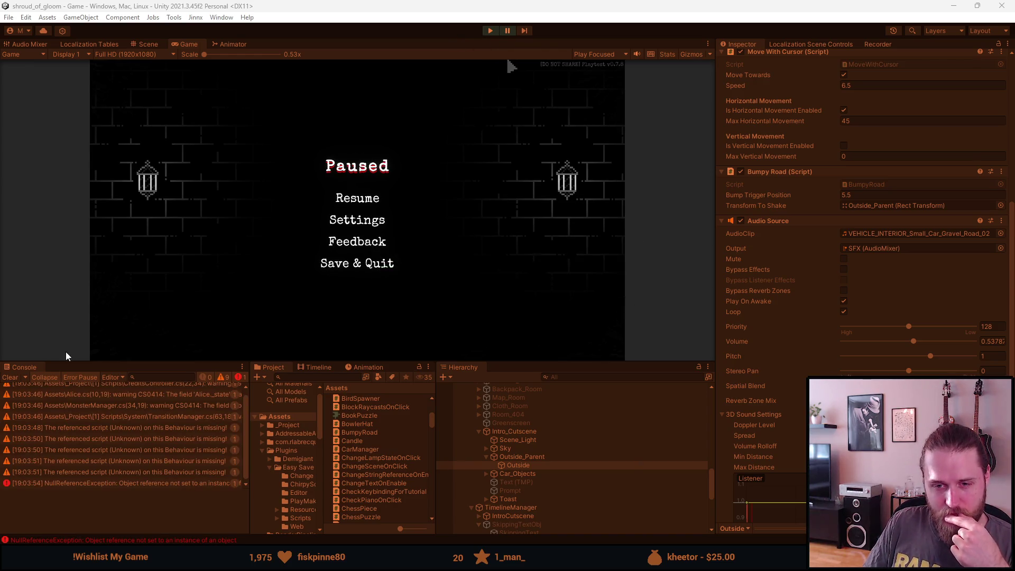
Clear the Console and rerun the cutscene, which now logs a volume of 1, then stop
left_click(12, 377)
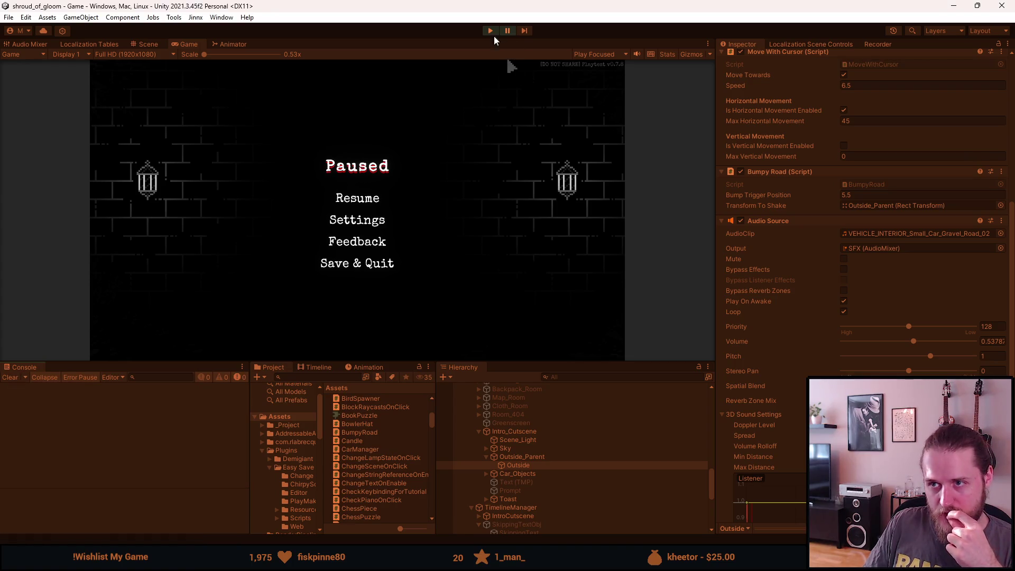
left_click(496, 33)
left_click(491, 31)
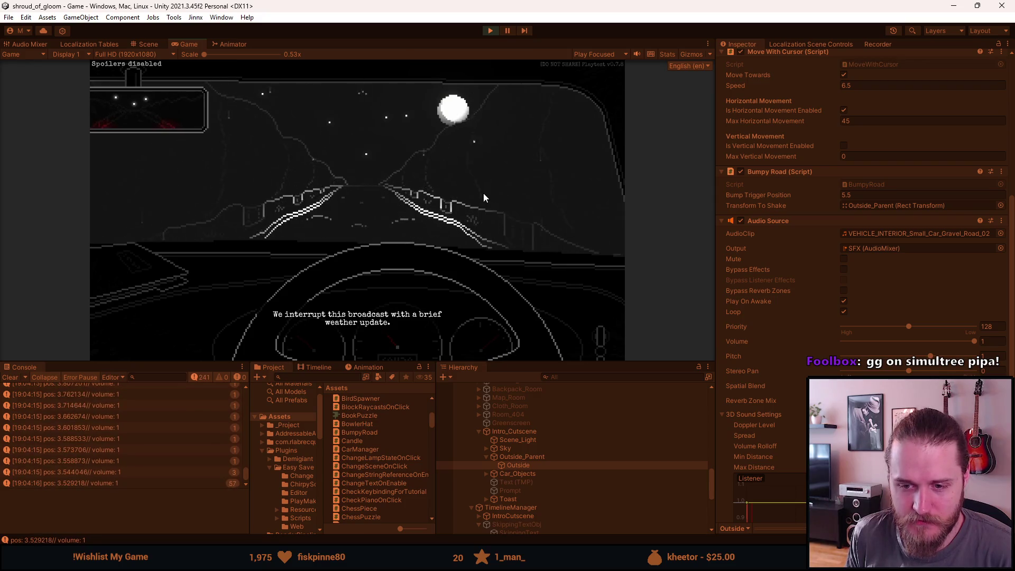
key("Escape")
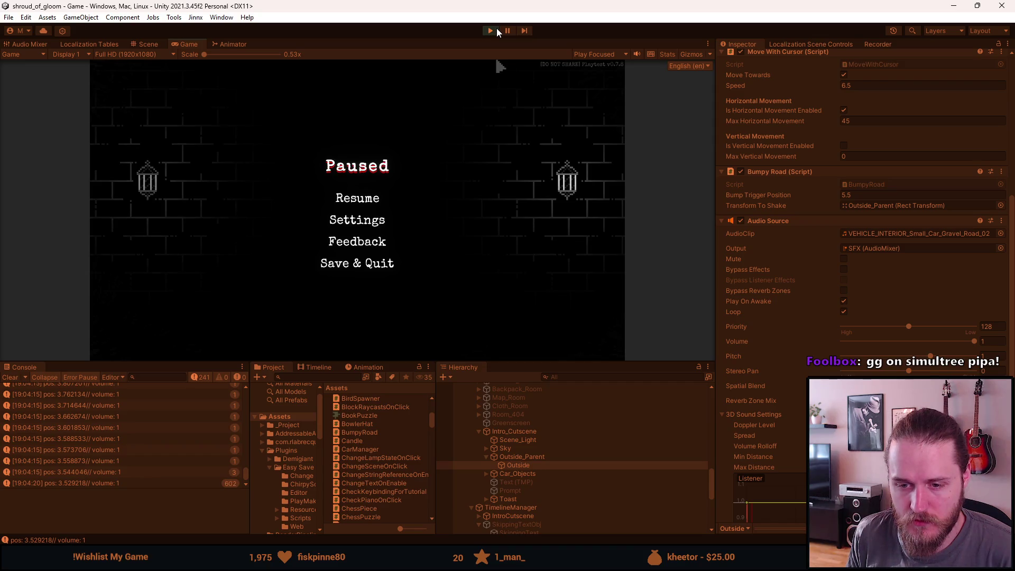
left_click(490, 31)
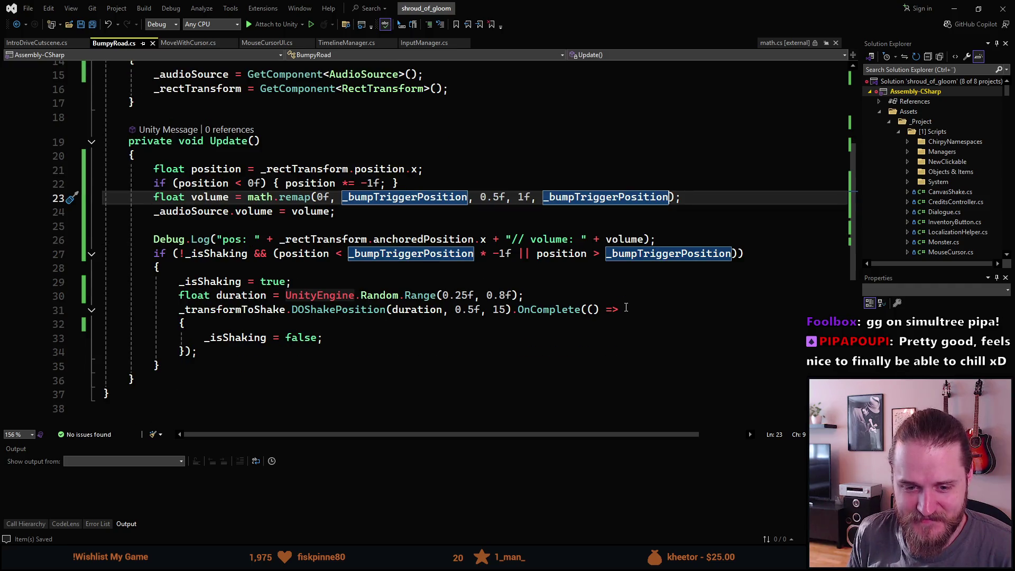
Make the Debug.Log on line 26 print the local position variable instead of anchored x
scroll(626, 307, "up", 4)
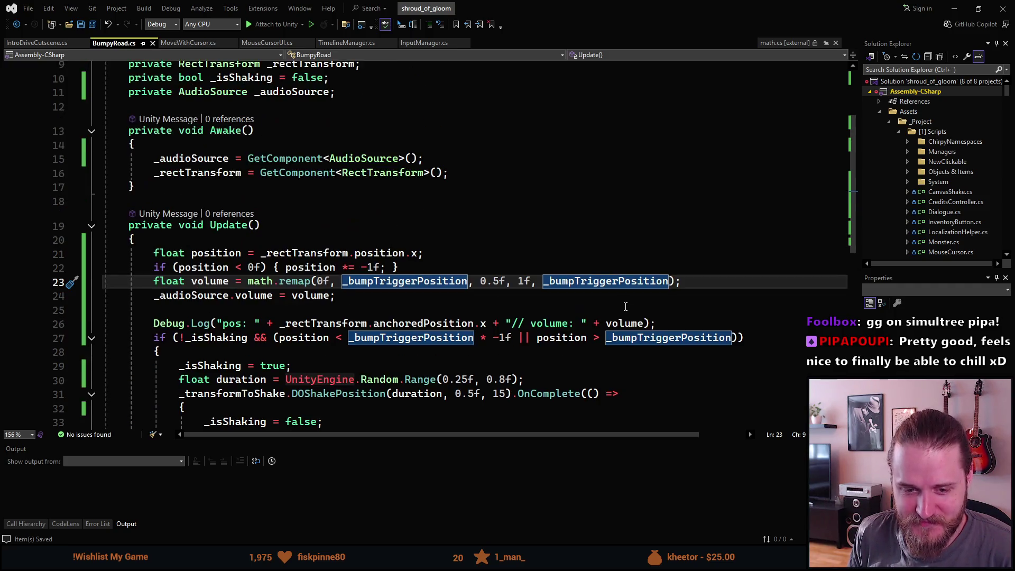
scroll(625, 306, "down", 4)
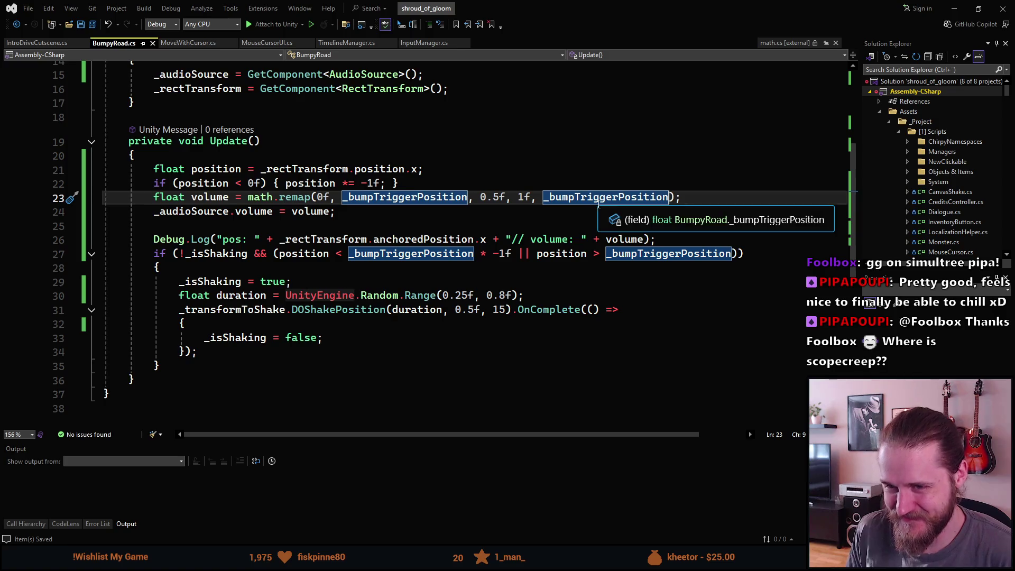
left_click(498, 210)
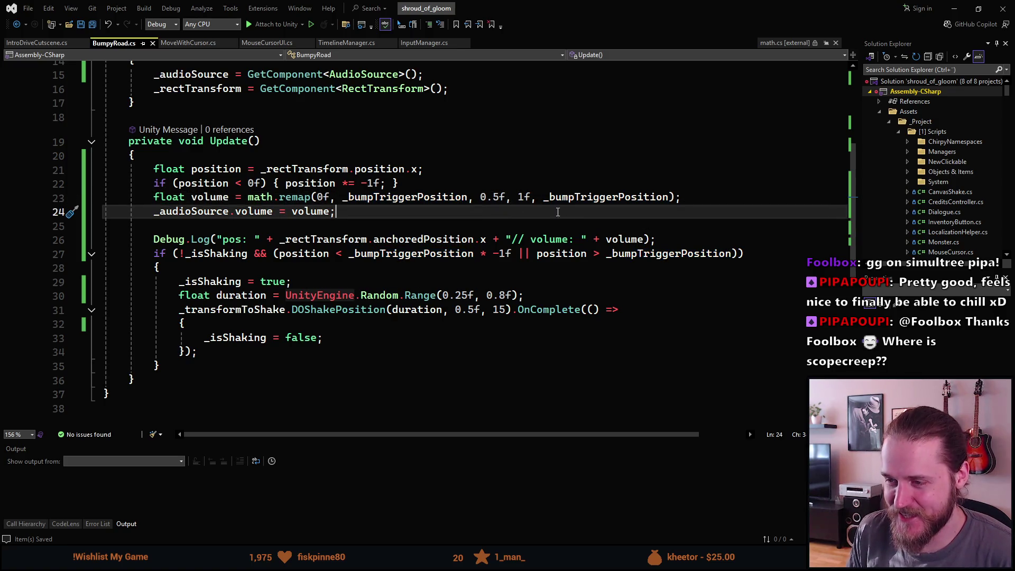
mouse_move(579, 199)
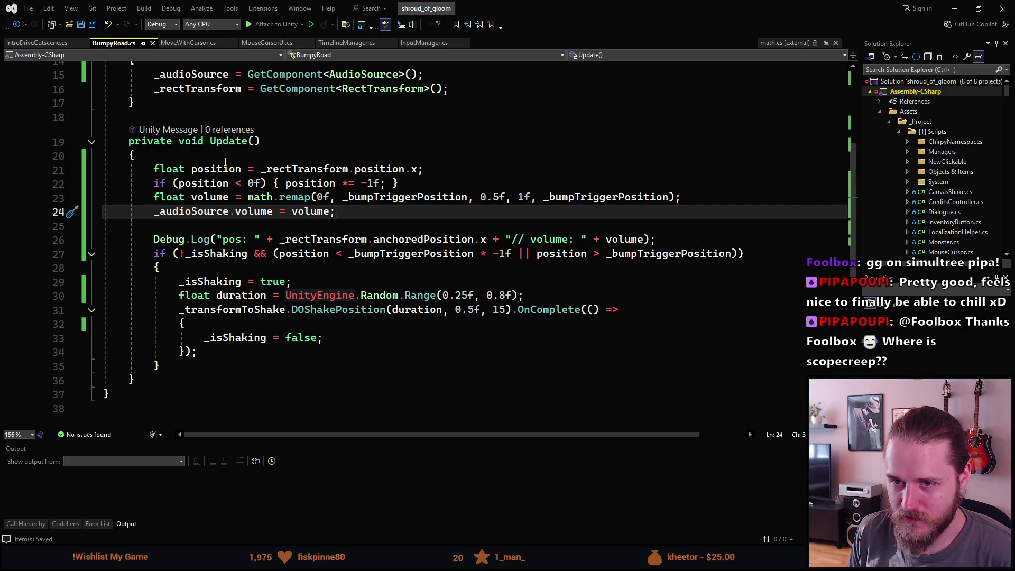
mouse_move(216, 184)
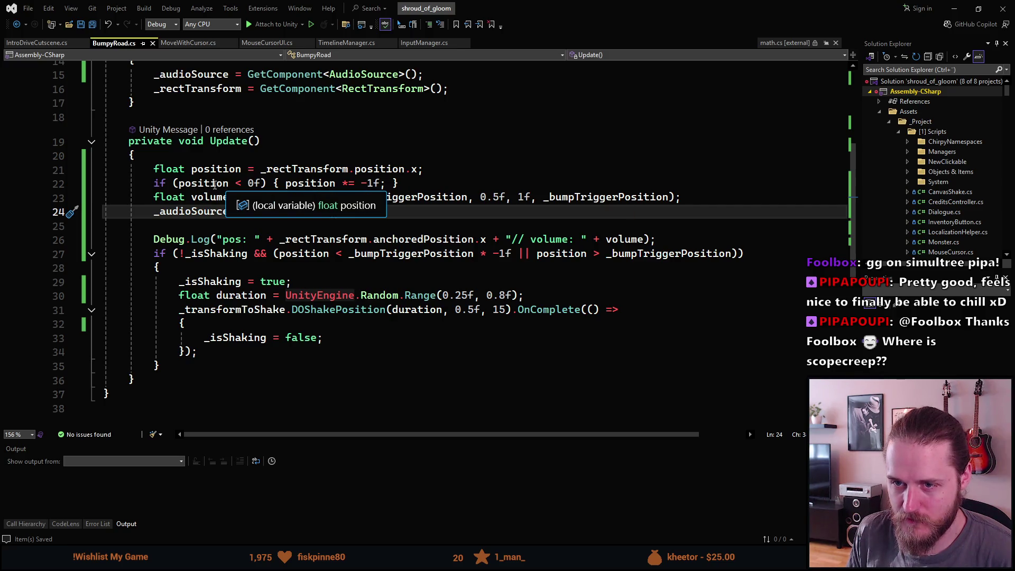
left_click(214, 184)
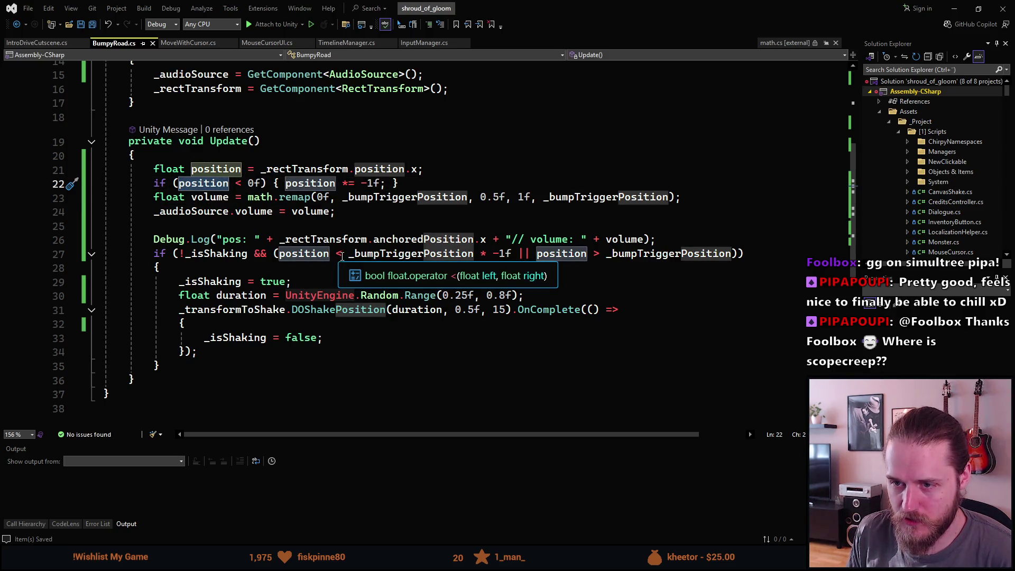
left_click(293, 239)
left_click(369, 254)
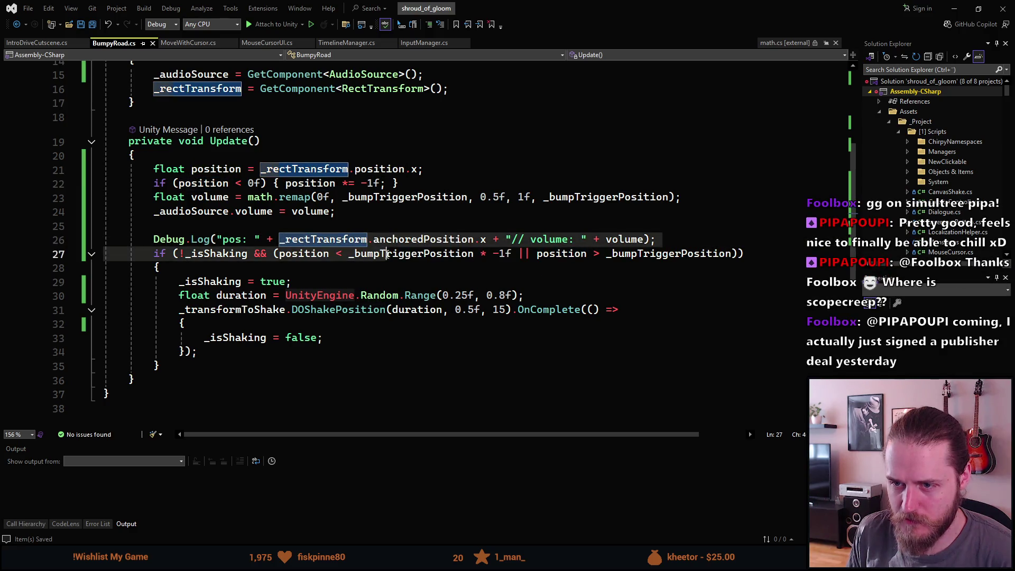
left_click_drag(278, 239, 485, 240)
type("position")
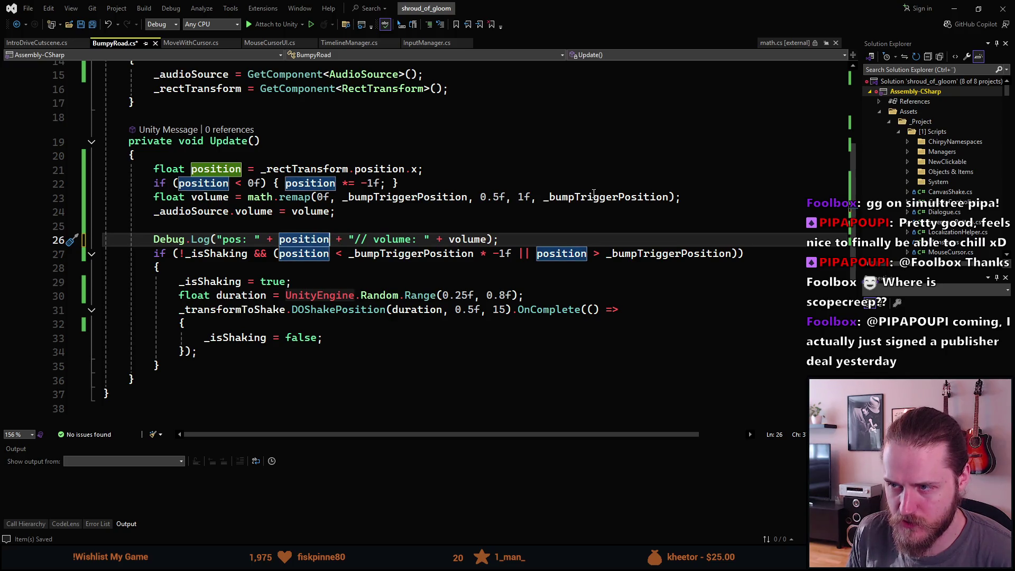
Set remap's last argument back to position and save BumpyRoad.cs
double_click(590, 198)
type("position")
key("ctrl+s")
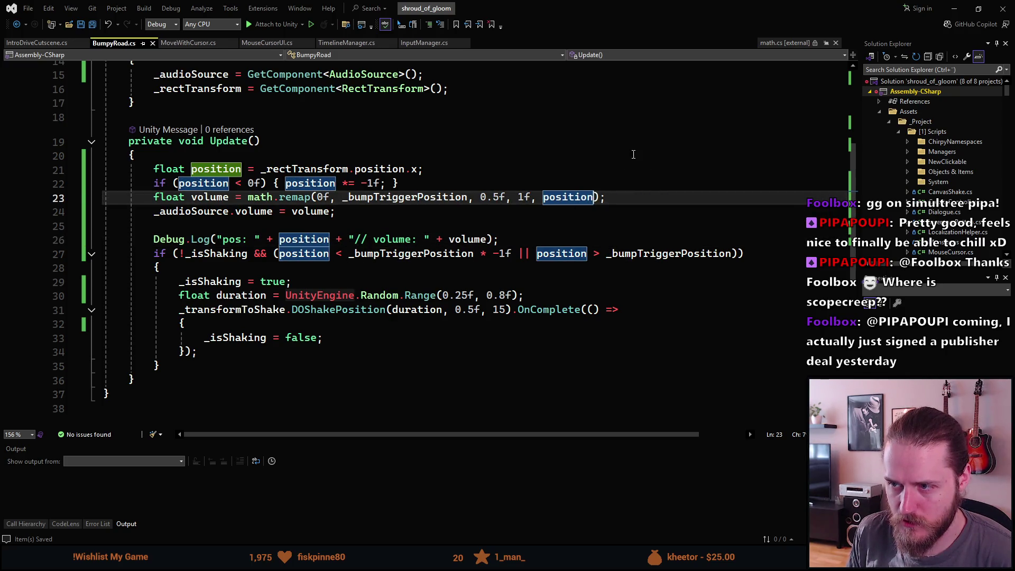
key("alt+Tab")
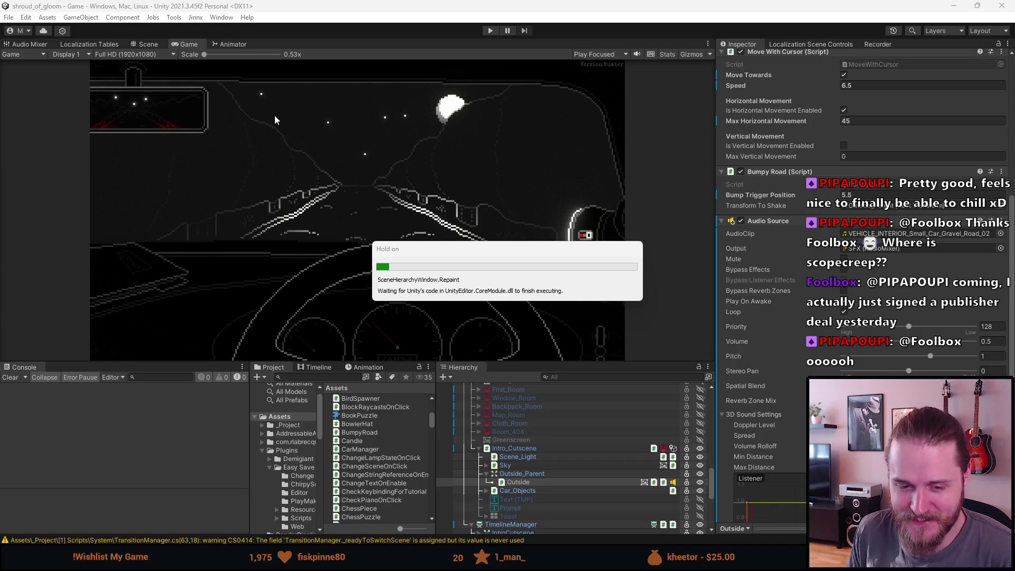
Play-test the driving cutscene, pausing to read positions near 0.3–0.4 and volume around 0.53
left_click(490, 31)
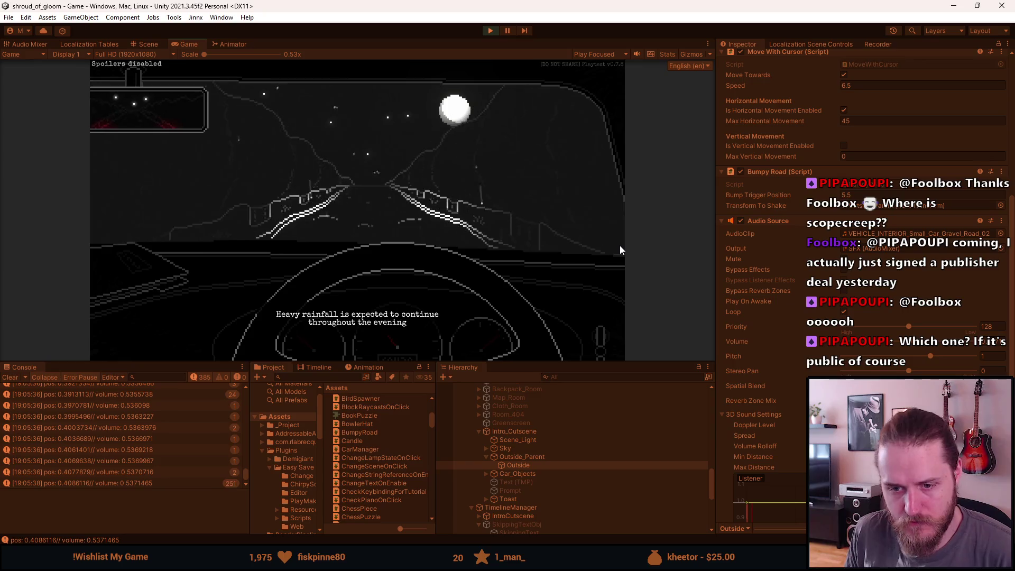
key("Escape")
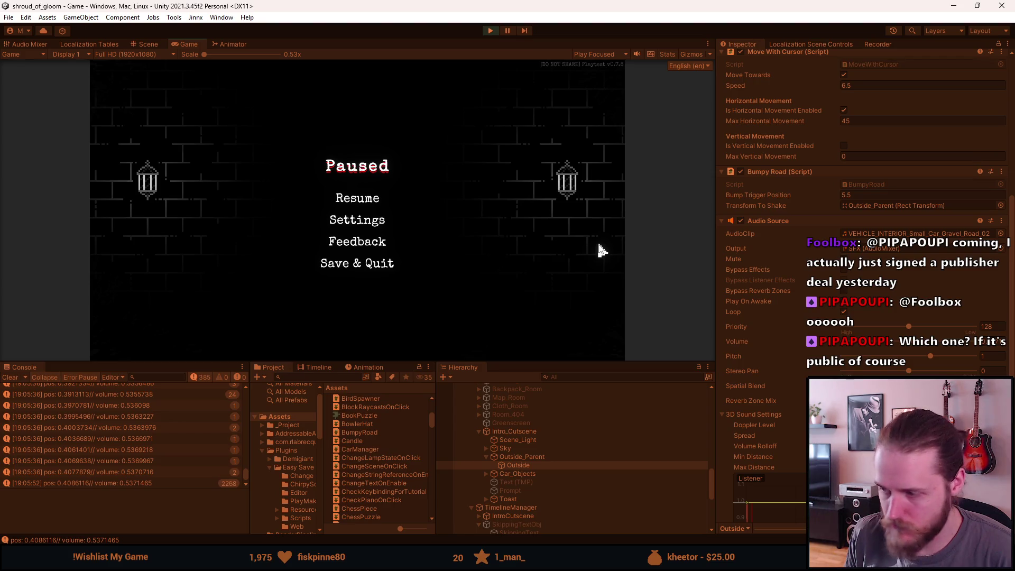
key("Escape")
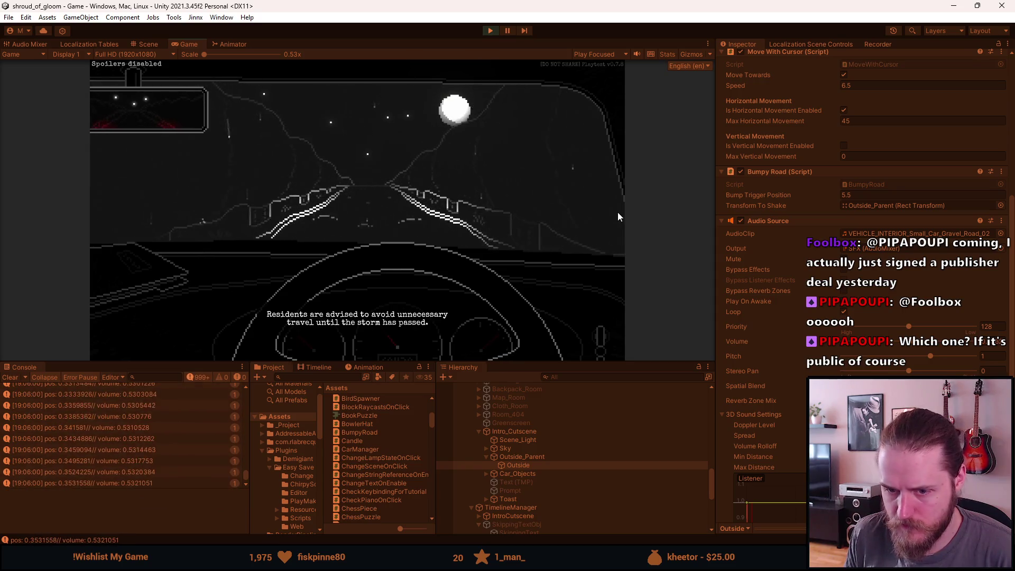
Pause and resume the cutscene once more, then return to BumpyRoad.cs in Visual Studio
key("Escape")
scroll(792, 254, "down", 2)
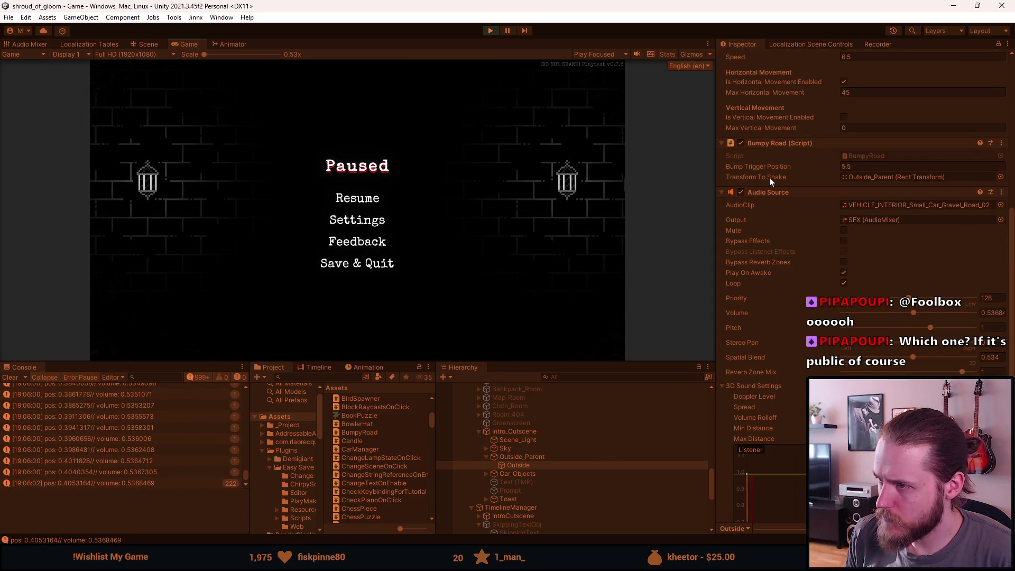
left_click(375, 200)
key("Escape")
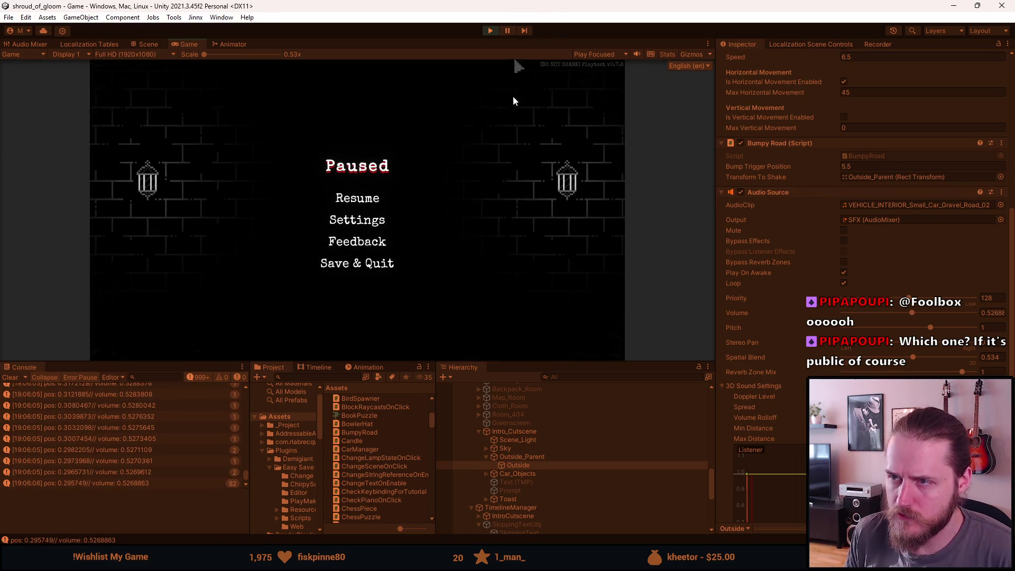
left_click(298, 560)
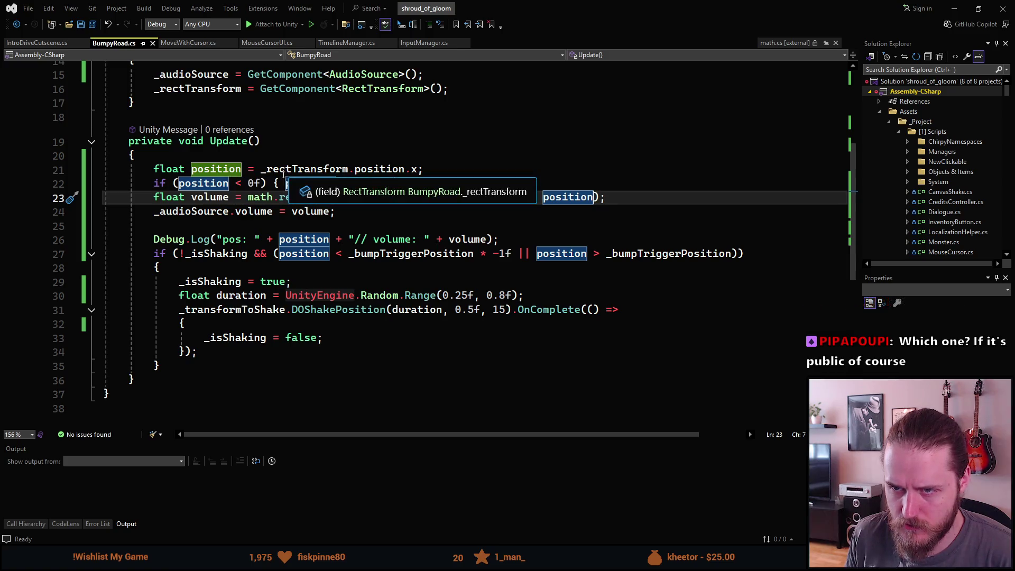
On line 21, change _rectTransform.position to _rectTransform.anchoredPosition and save BumpyRoad.cs
left_click(289, 170)
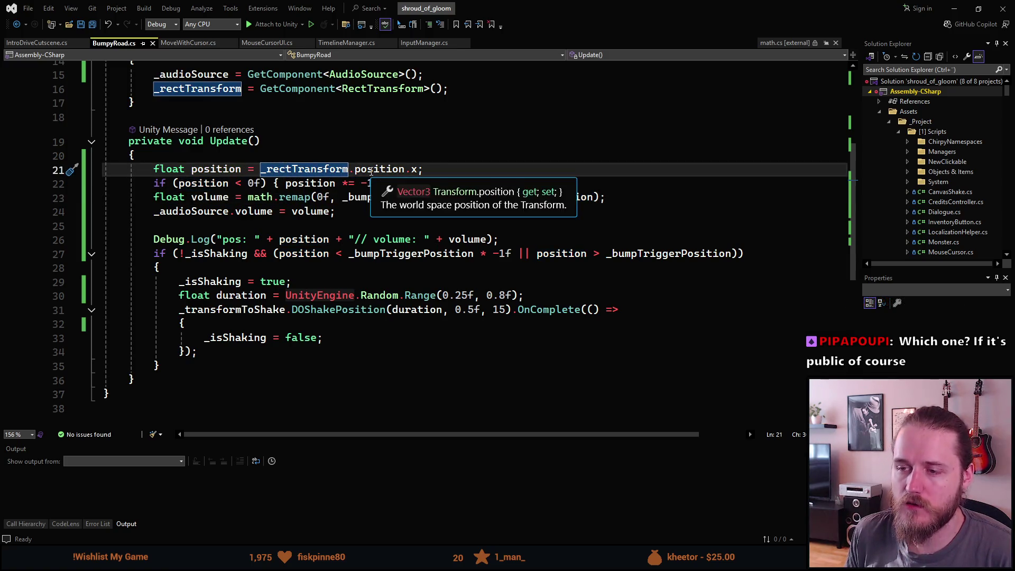
double_click(371, 171)
double_click(370, 170)
type("anc")
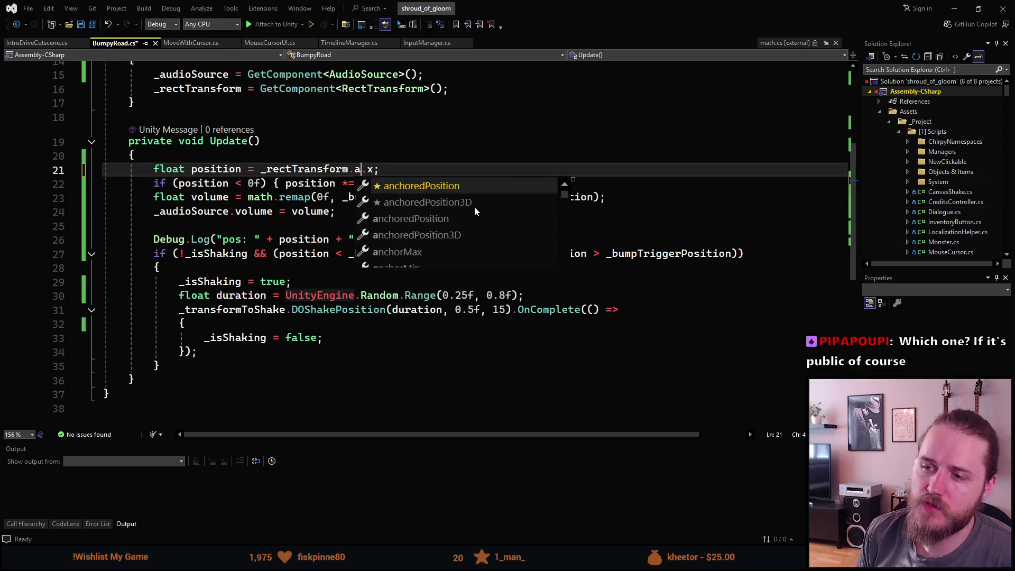
key("Tab")
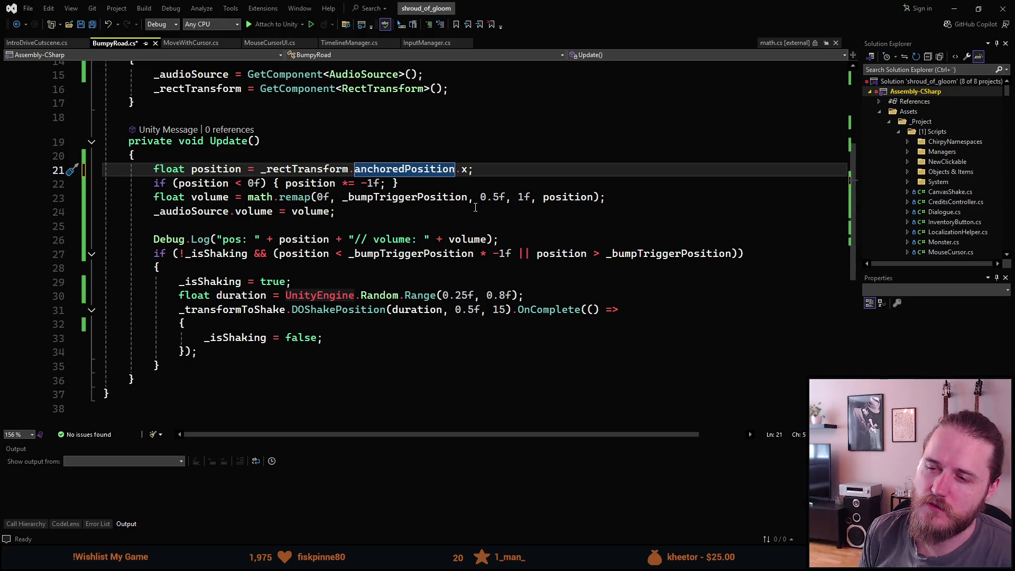
key("ctrl+s")
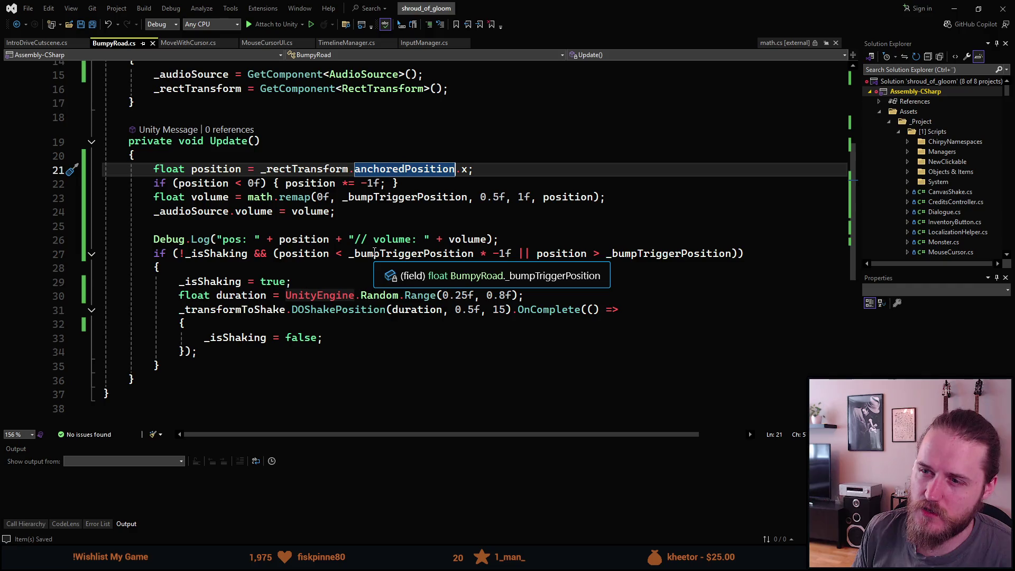
left_click(948, 7)
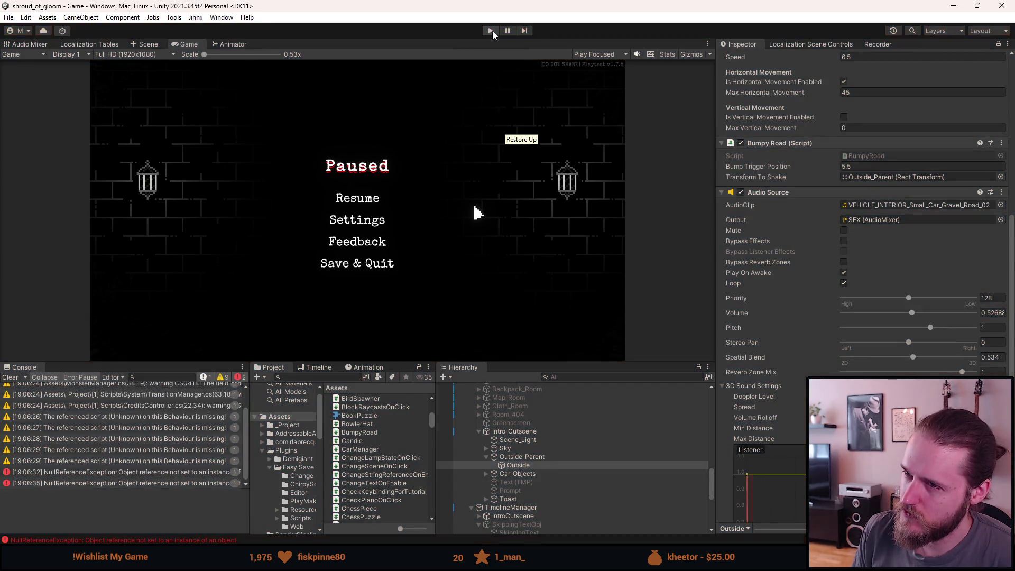
Play the driving cutscene in a maximized Game view, then reload the game to restart it
left_click(493, 31)
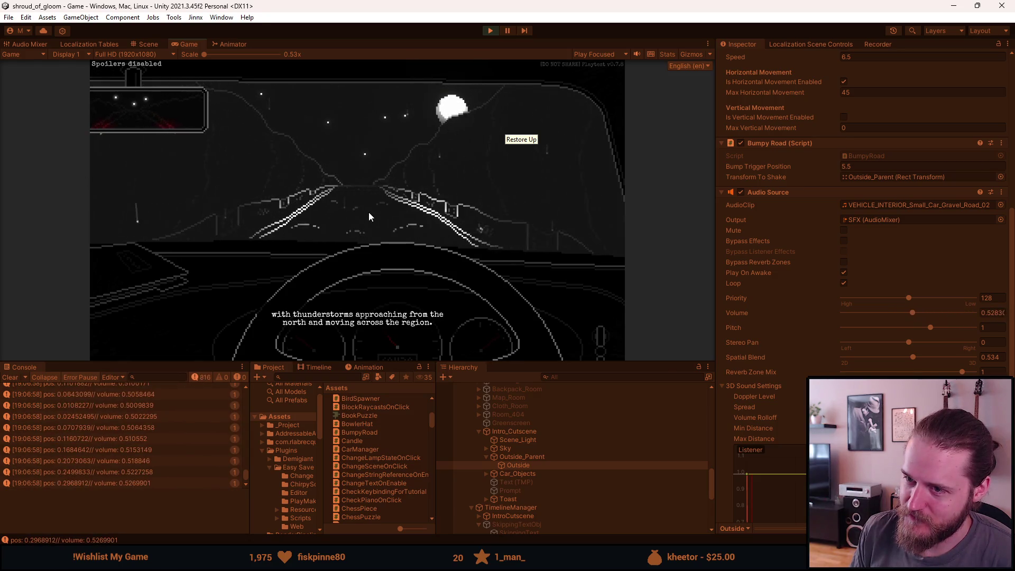
key("Escape")
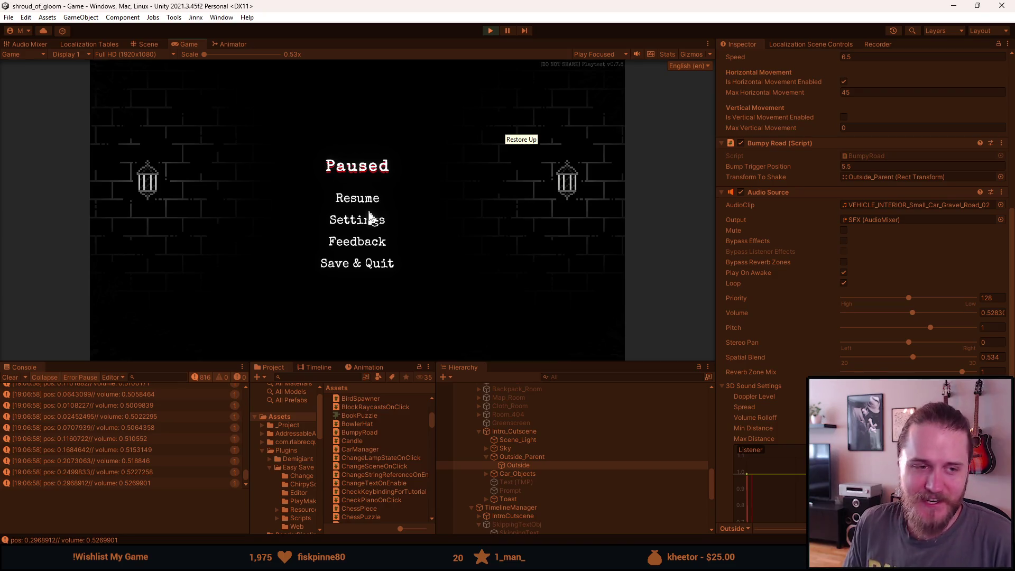
double_click(192, 44)
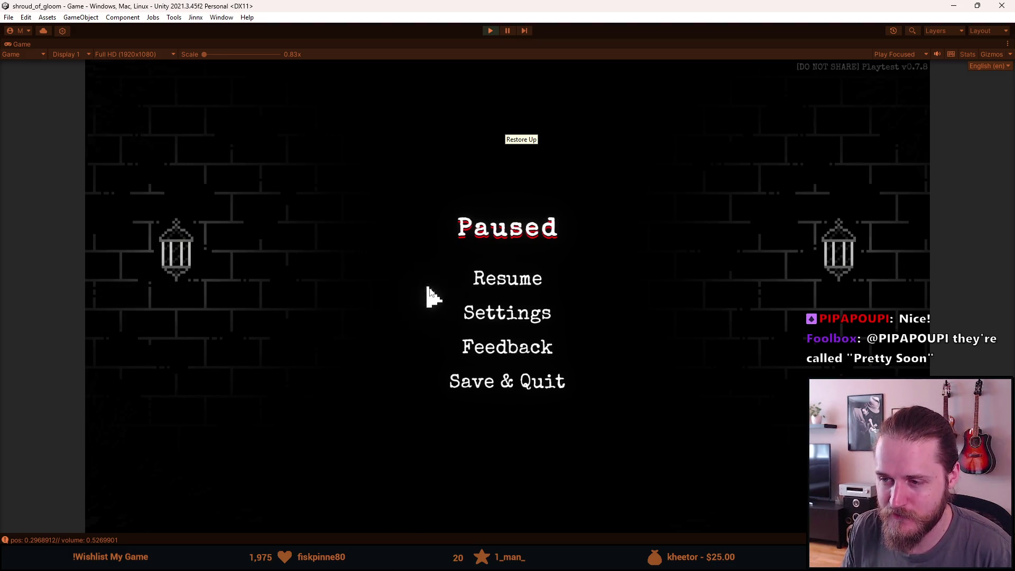
left_click(501, 291)
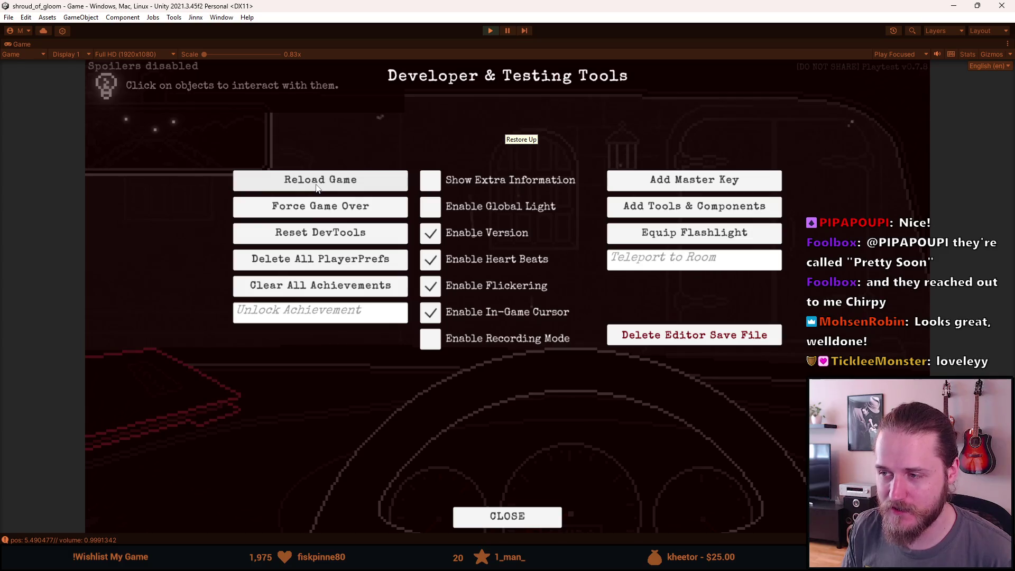
left_click(317, 186)
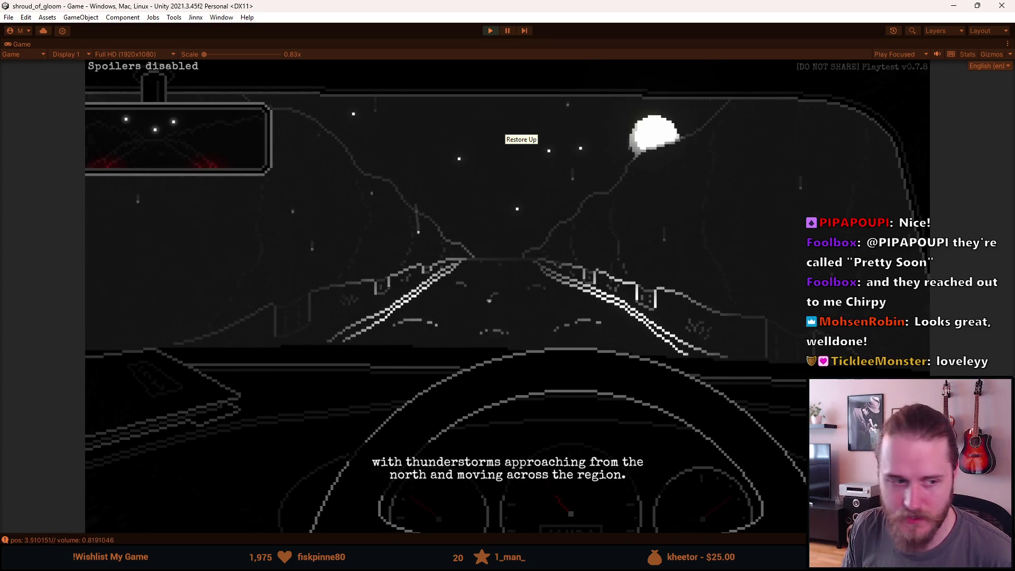
Review the game's Settings > Audio volume, resume the cutscene as volume climbs to 1.18, then stop play mode
key("Escape")
left_click(528, 321)
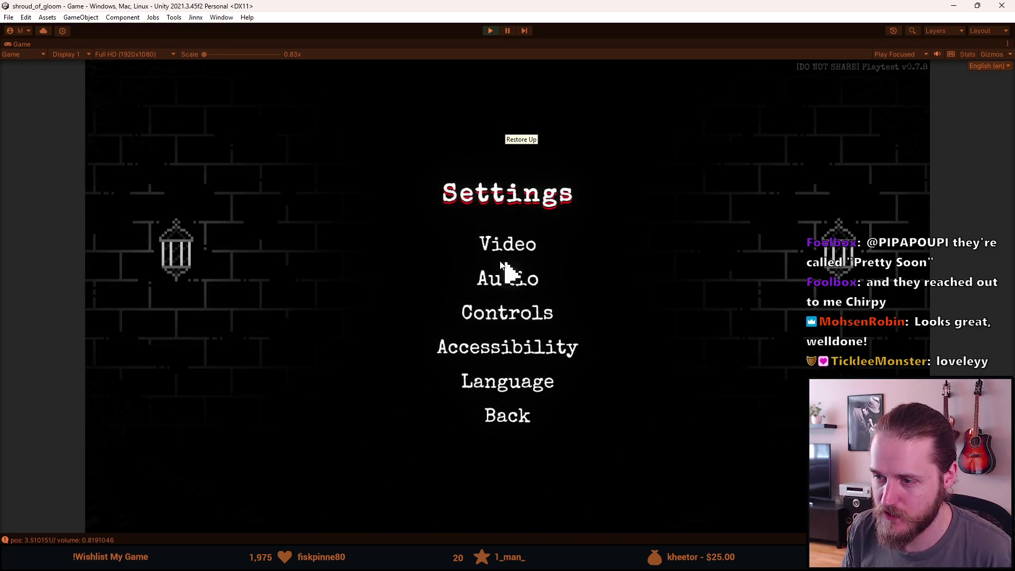
left_click(505, 275)
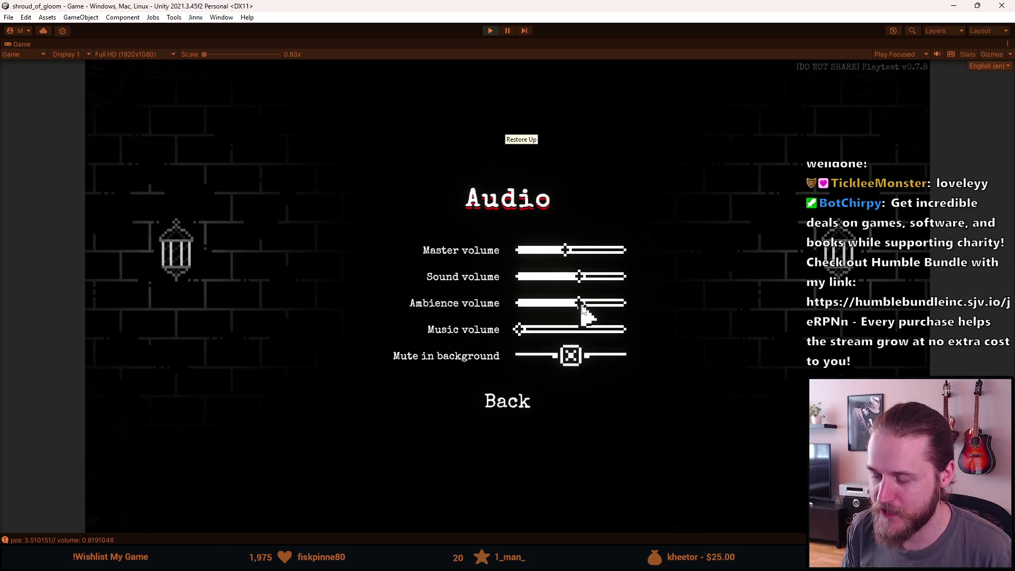
key("Escape")
left_click(503, 413)
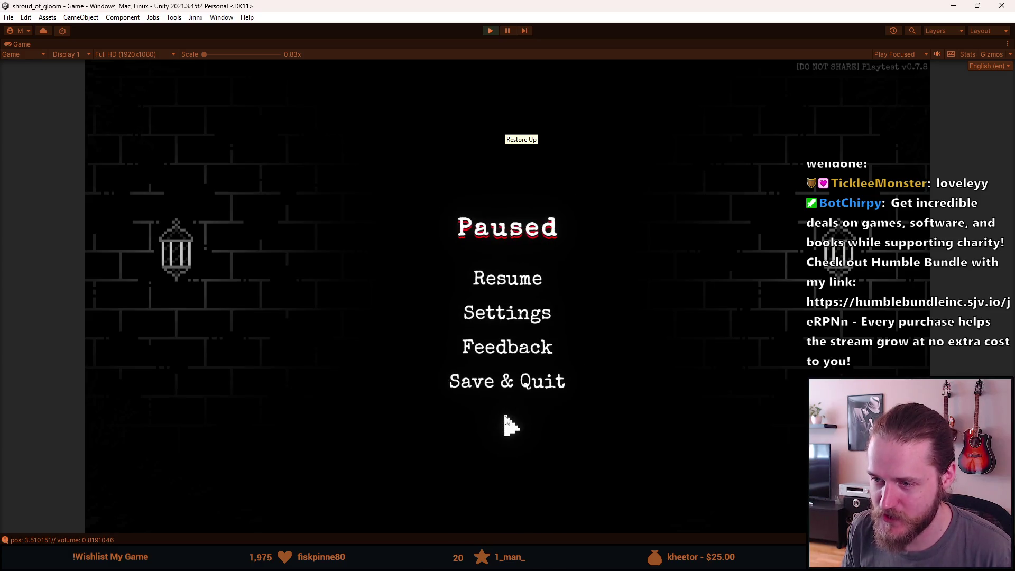
left_click(509, 286)
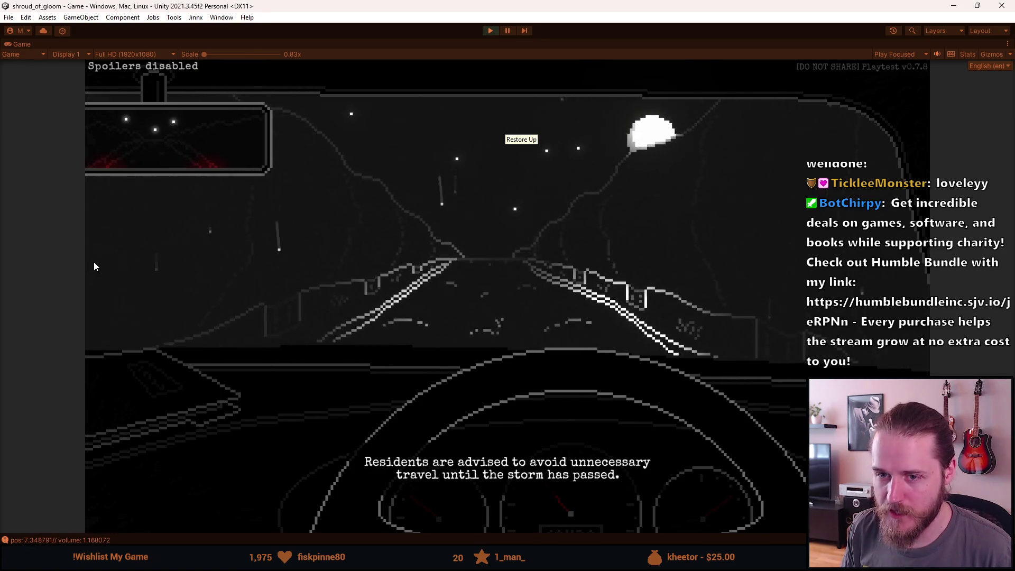
key("Escape")
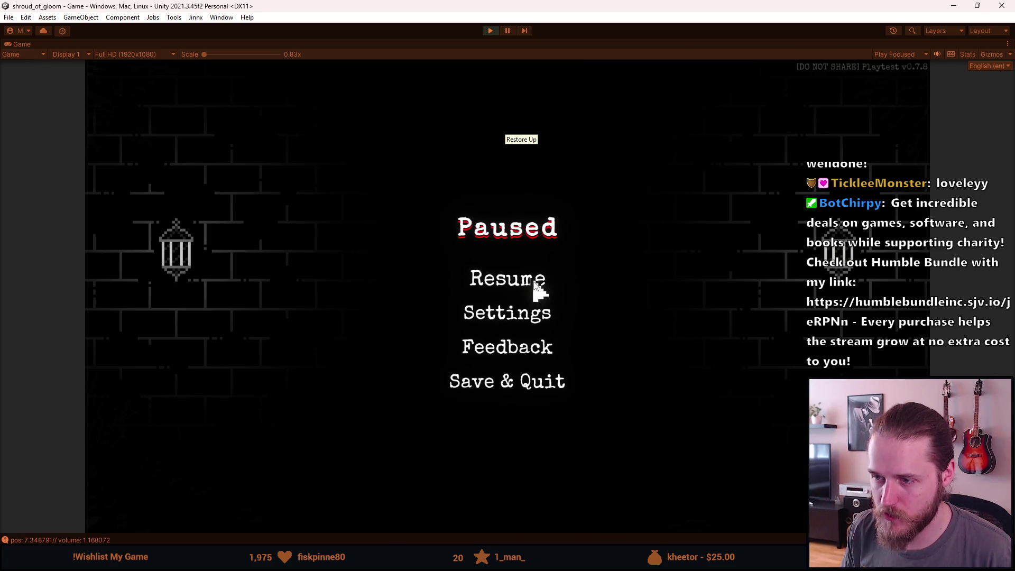
left_click(534, 284)
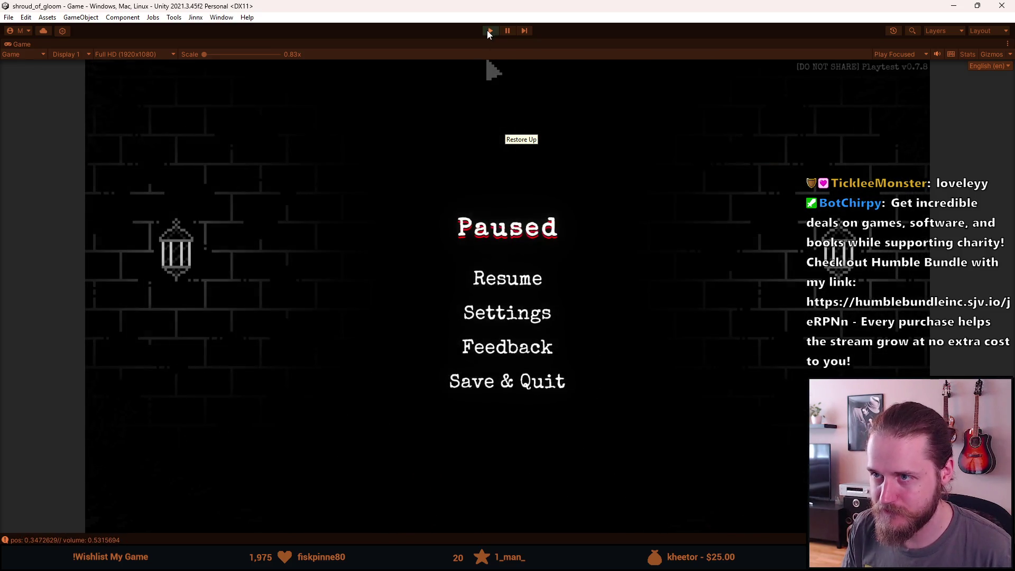
left_click(487, 30)
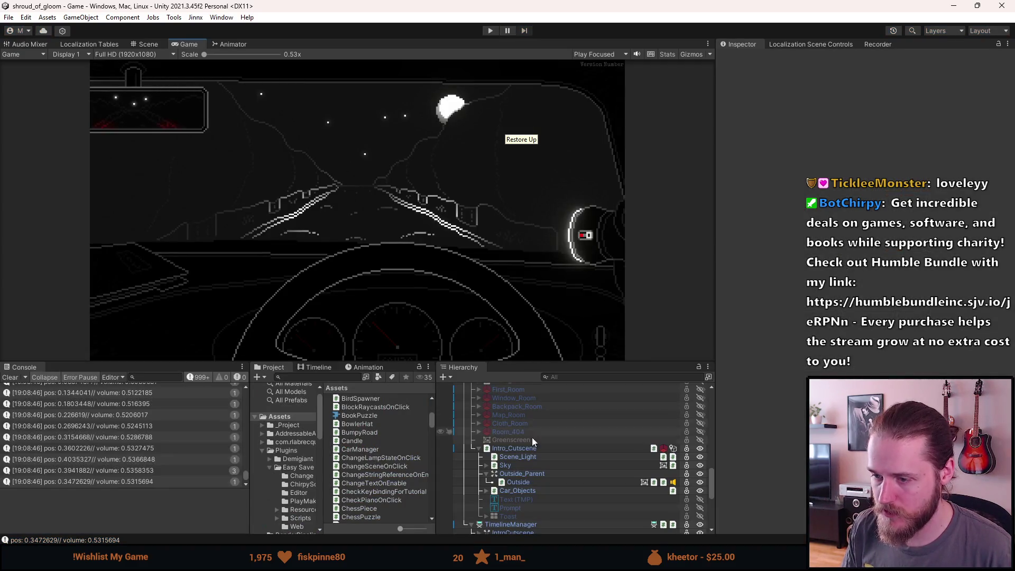
Select Intro_Cutscene, check BumpyRoad.cs in Visual Studio, then enter play mode with the Game view maximized
left_click(535, 449)
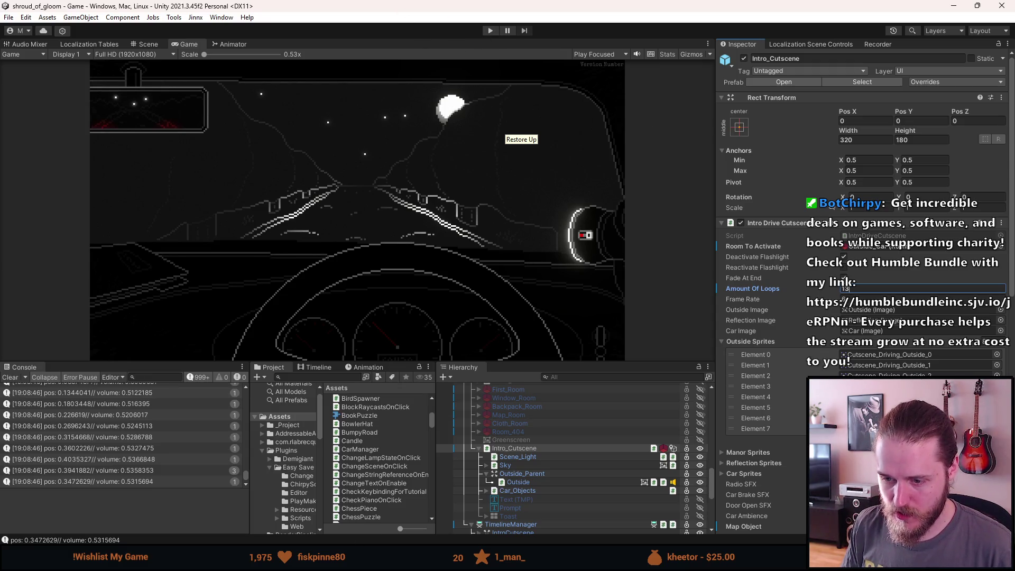
key("alt+Tab")
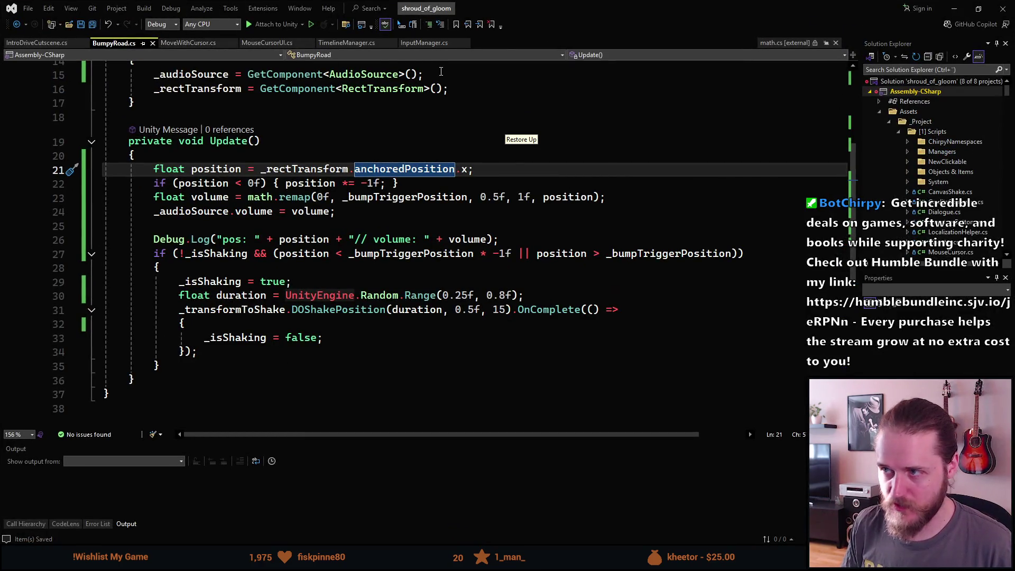
key("alt+Tab")
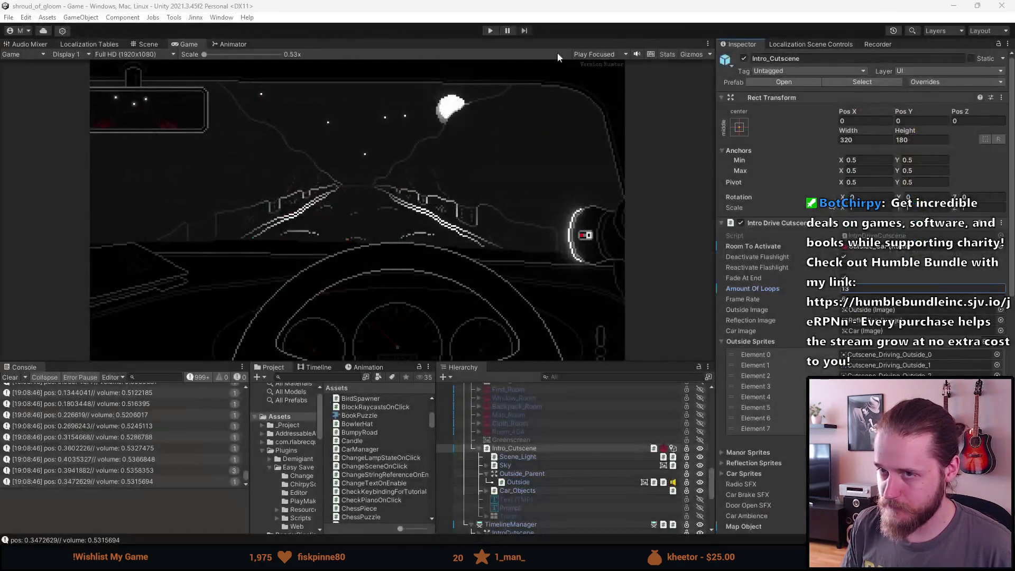
left_click(490, 32)
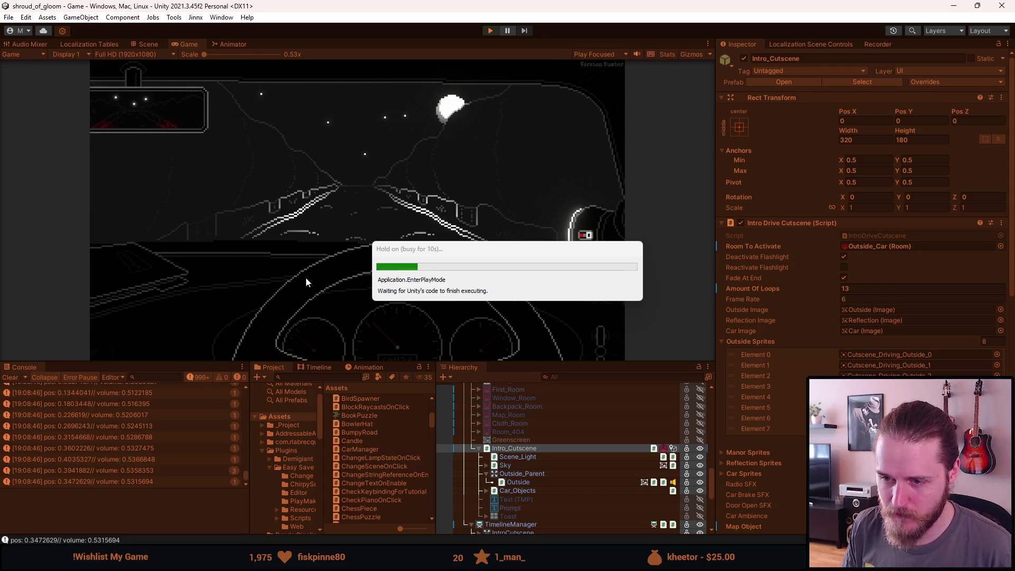
double_click(200, 46)
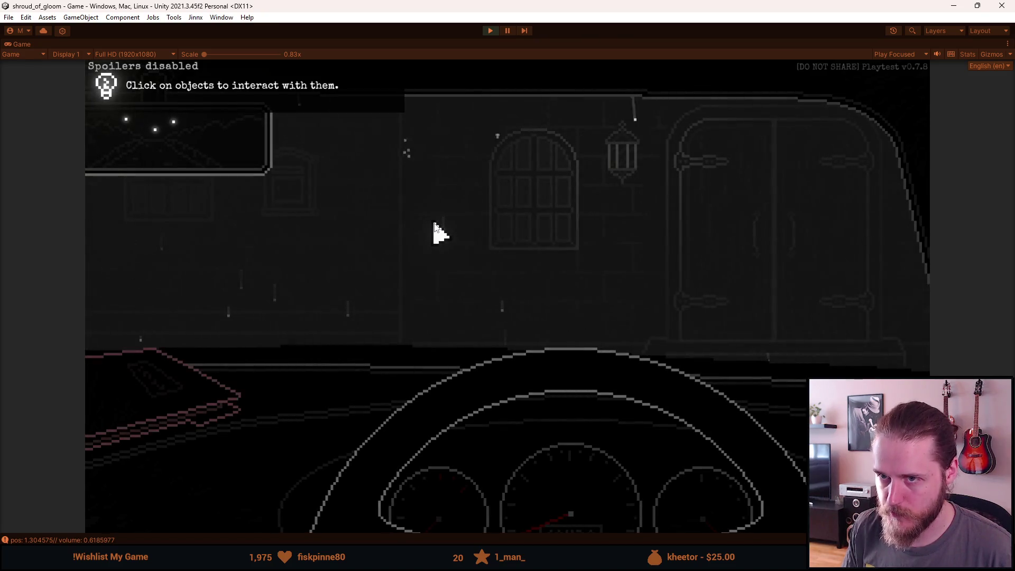
Inspect the letter on the car seat, then step out toward the manor and back to the carriage
left_click(248, 351)
left_click(188, 363)
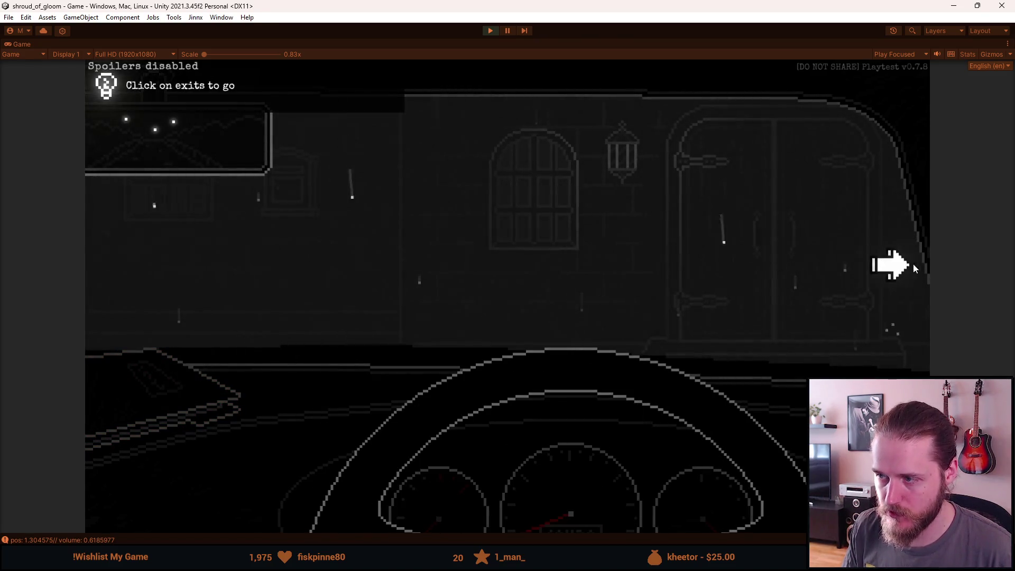
left_click(872, 253)
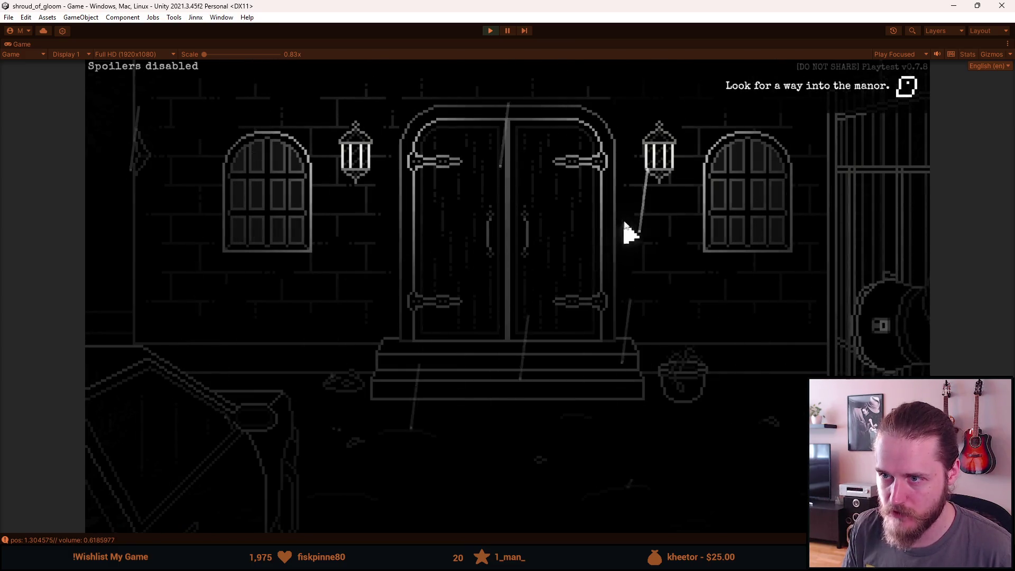
left_click(246, 449)
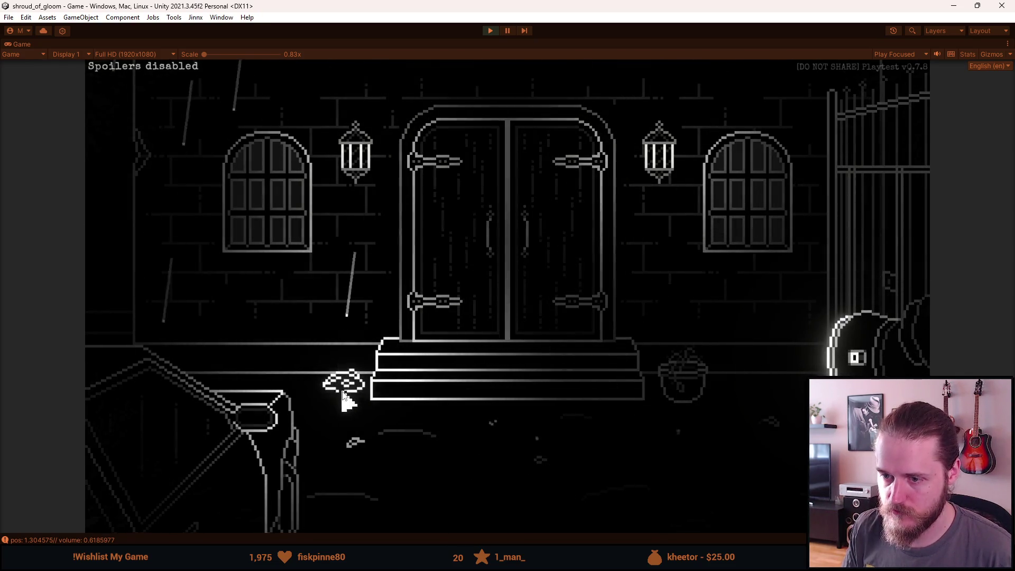
Reload the game twice from the F1 developer tools, then Save & Quit to the main menu
key("F1")
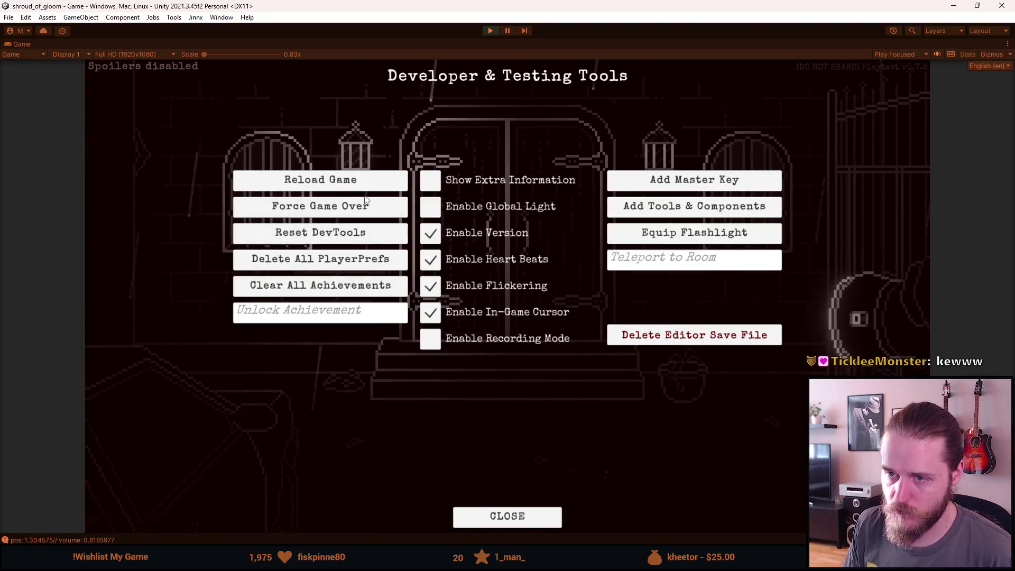
left_click(359, 187)
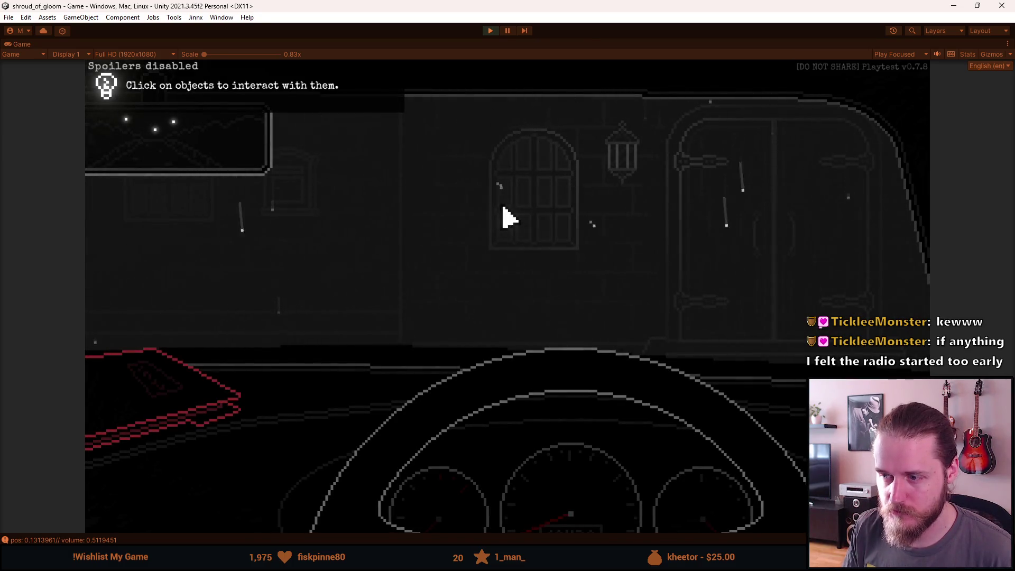
key("F1")
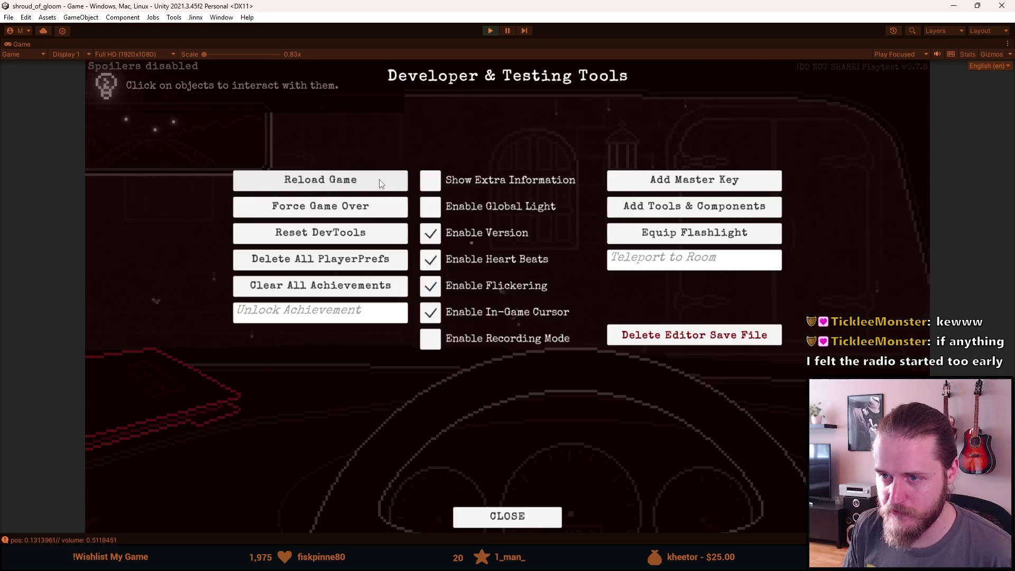
left_click(379, 181)
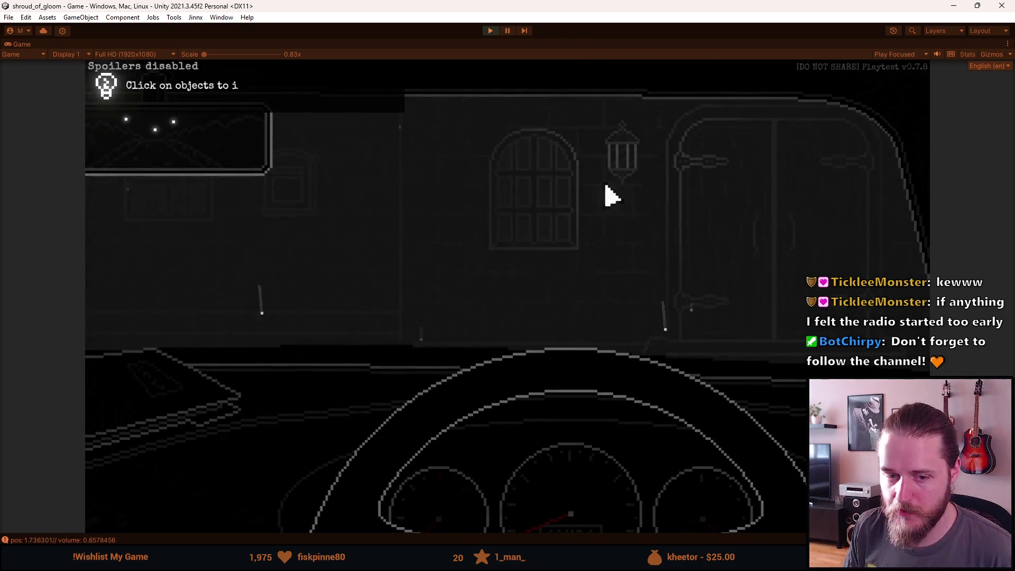
key("Escape")
left_click(604, 385)
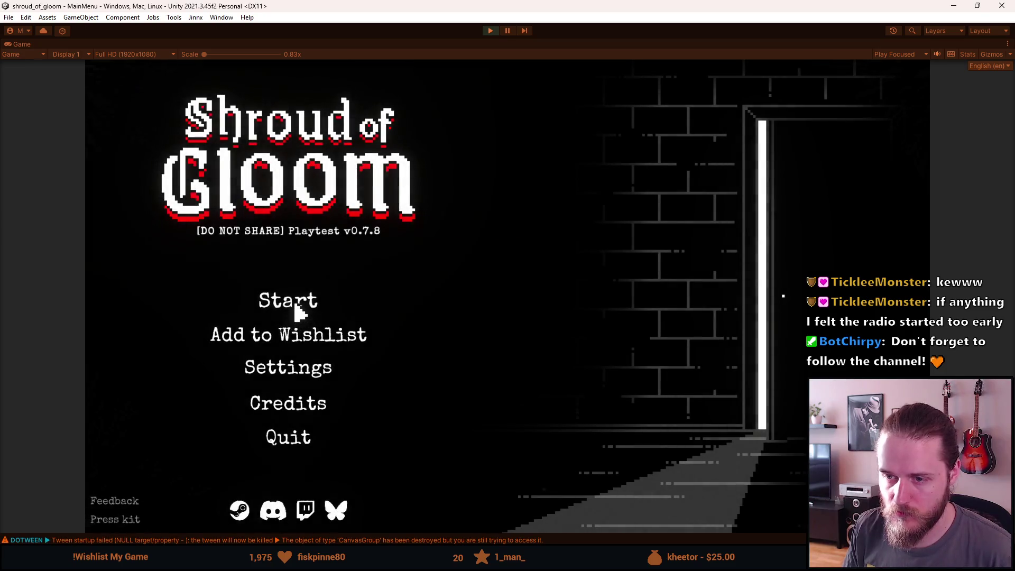
Begin a Slot 2 New Game, pause the cutscene at volume 0.777 and position 3.05, then switch to the browser
left_click(267, 304)
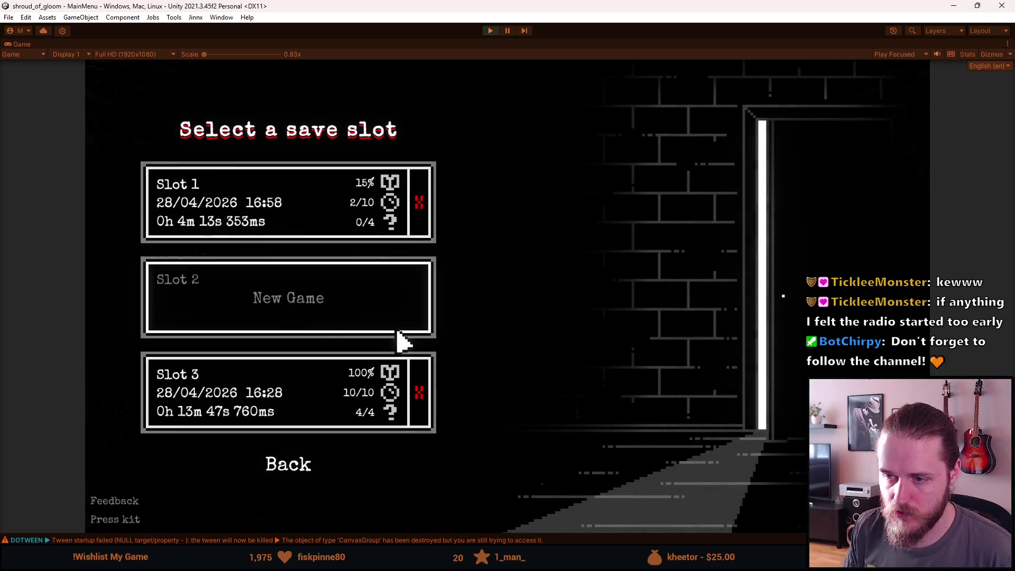
left_click(338, 316)
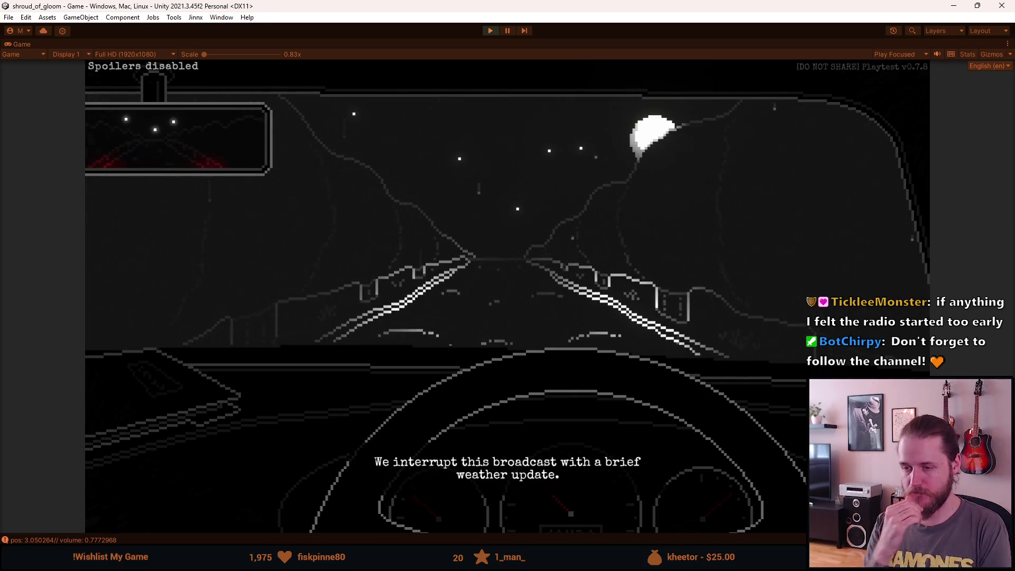
key("Escape")
left_click(507, 31)
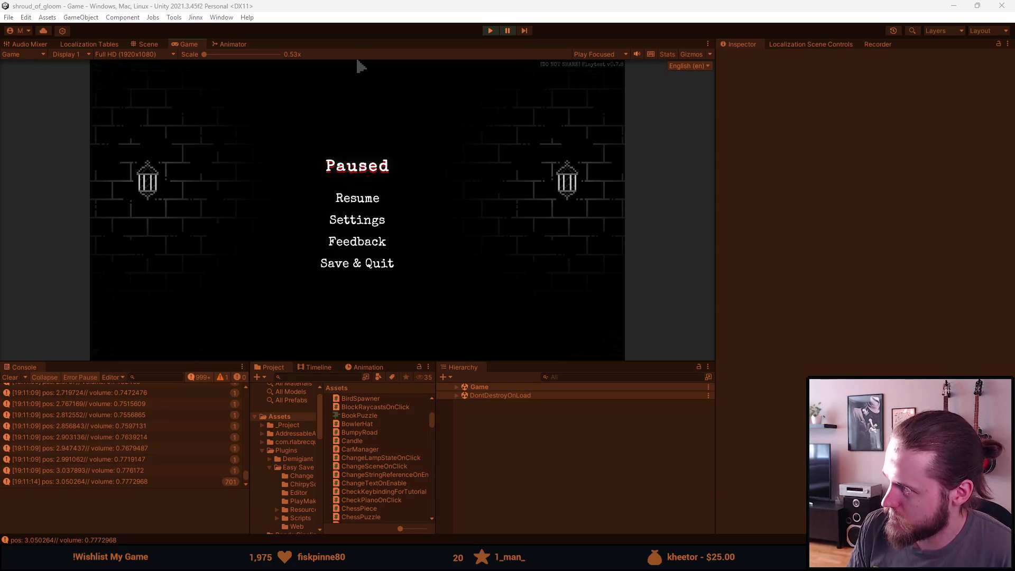
key("alt+Tab")
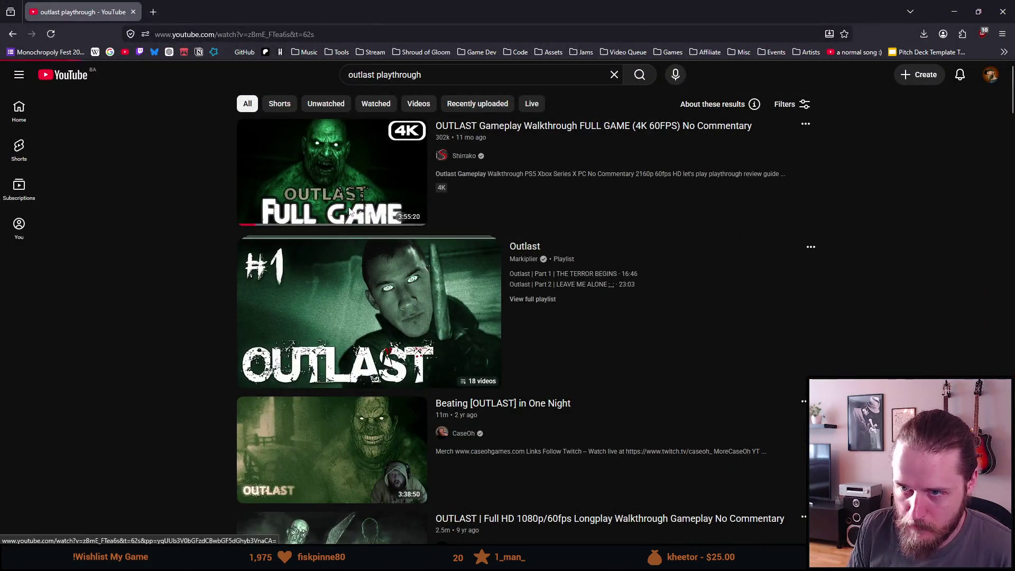
Open the OUTLAST full game walkthrough full screen and play it from the beginning
left_click(350, 210)
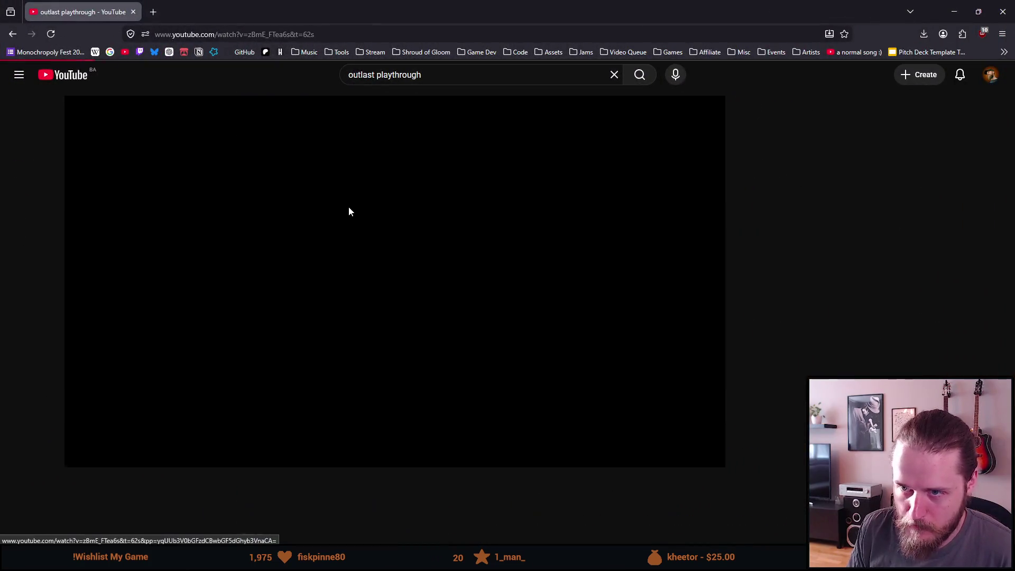
left_click(82, 436)
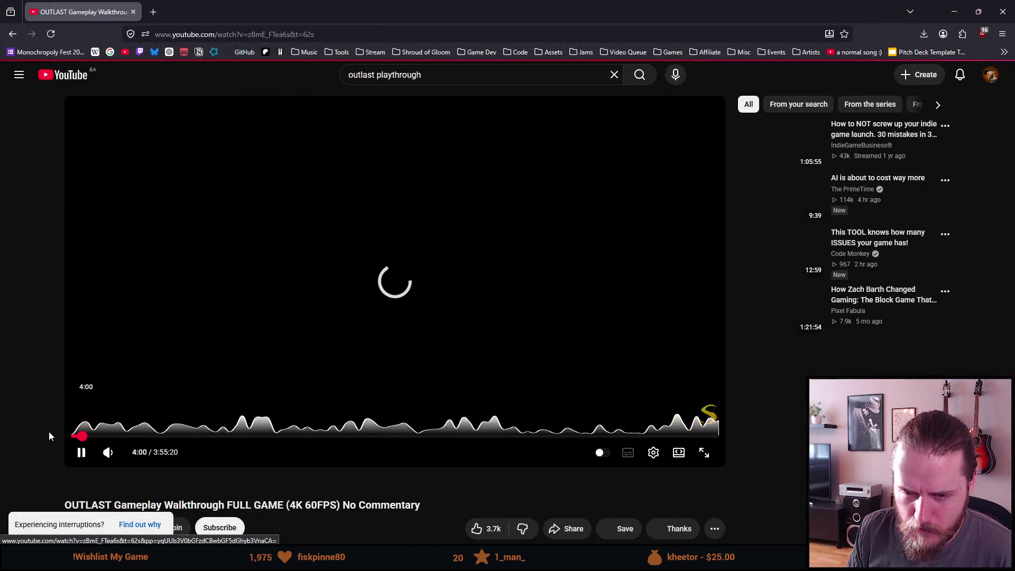
double_click(258, 341)
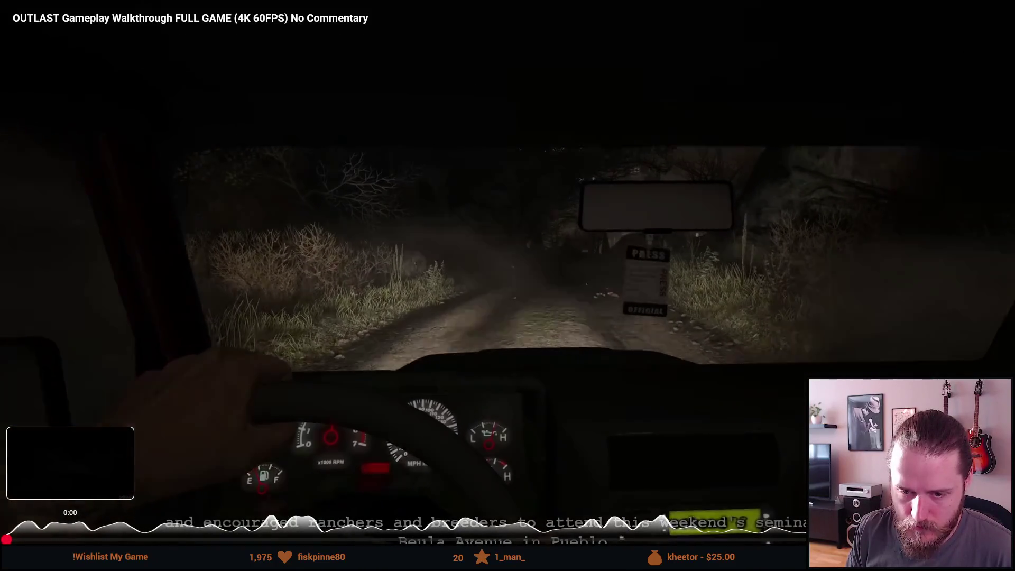
left_click(5, 539)
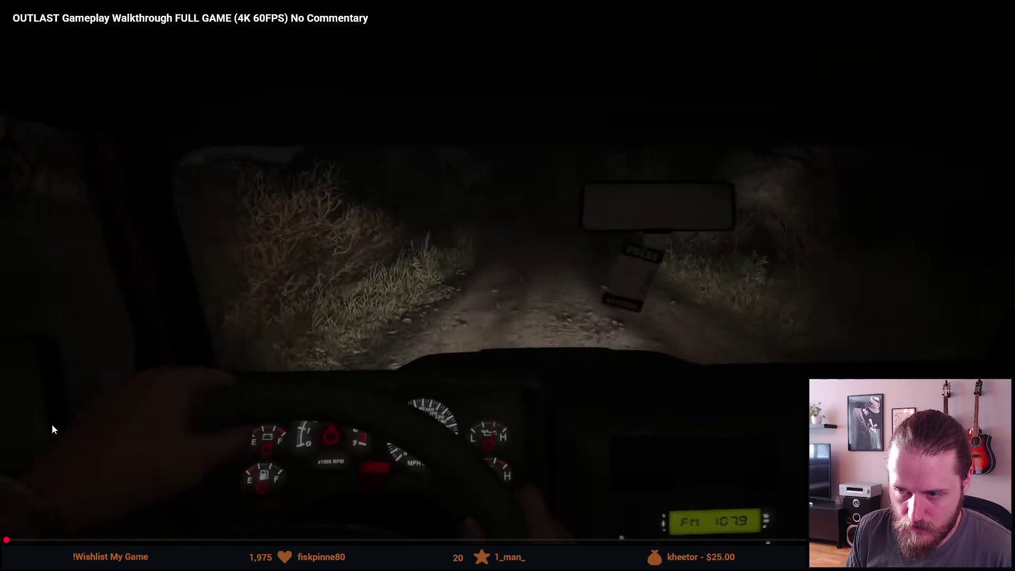
left_click(67, 434)
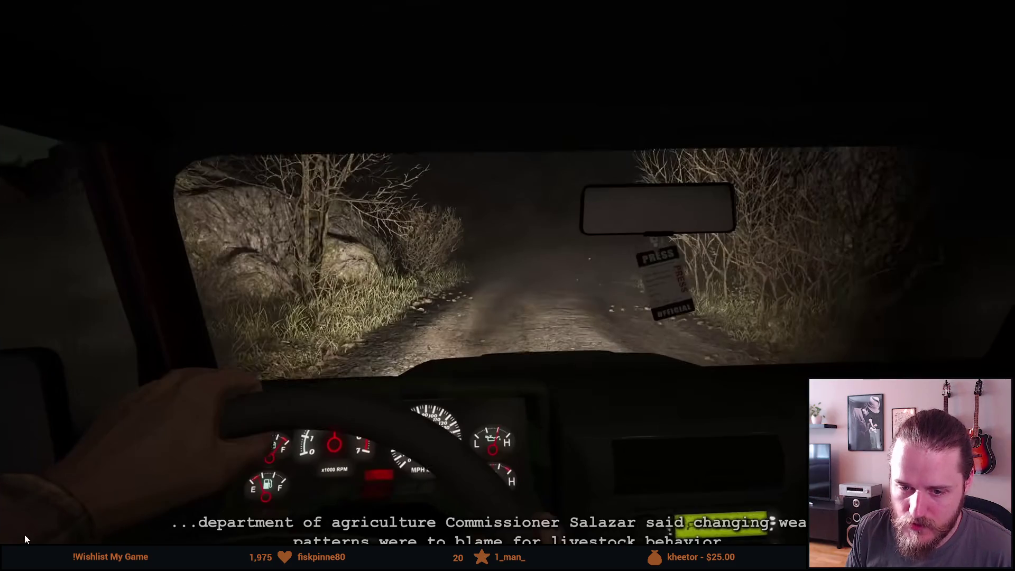
left_click(70, 436)
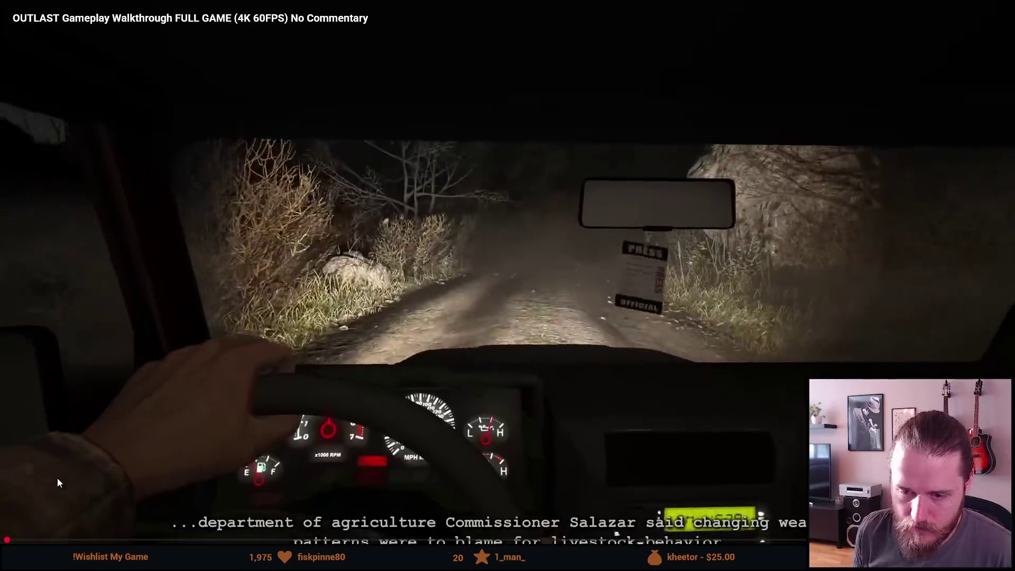
Rewatch the driving intro by jumping back five seconds twice, then exit full screen
key("Left")
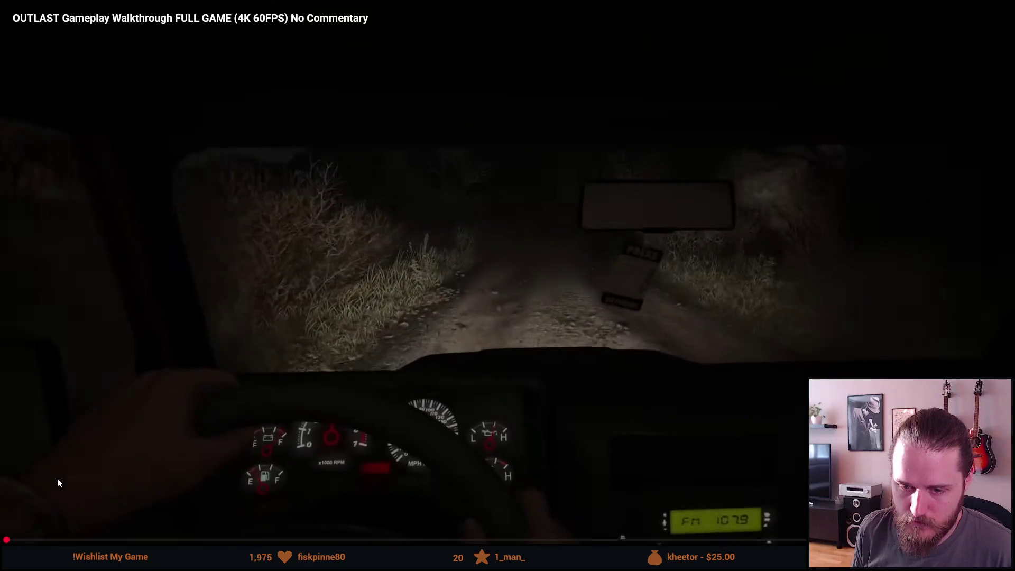
key("space")
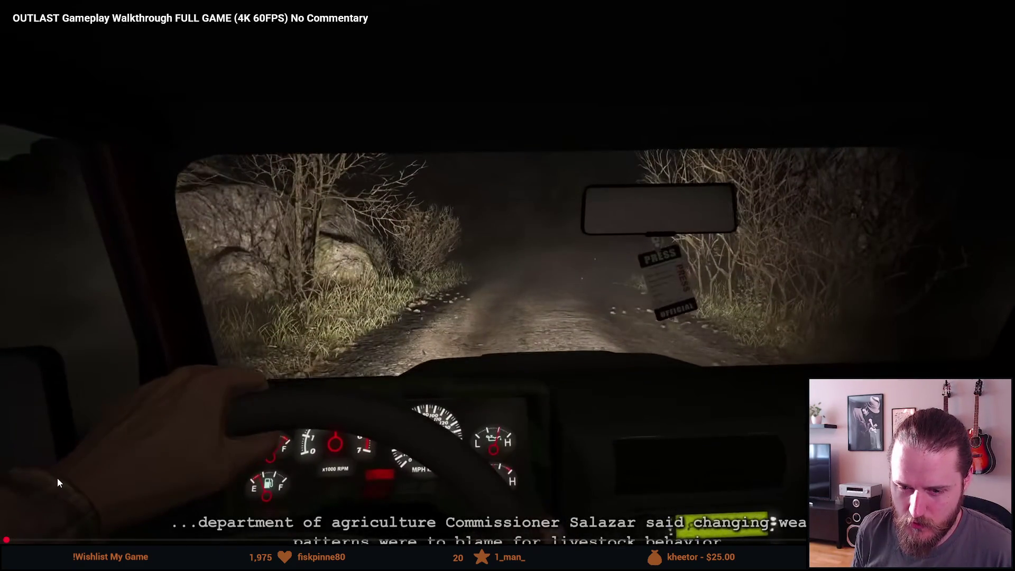
key("Left")
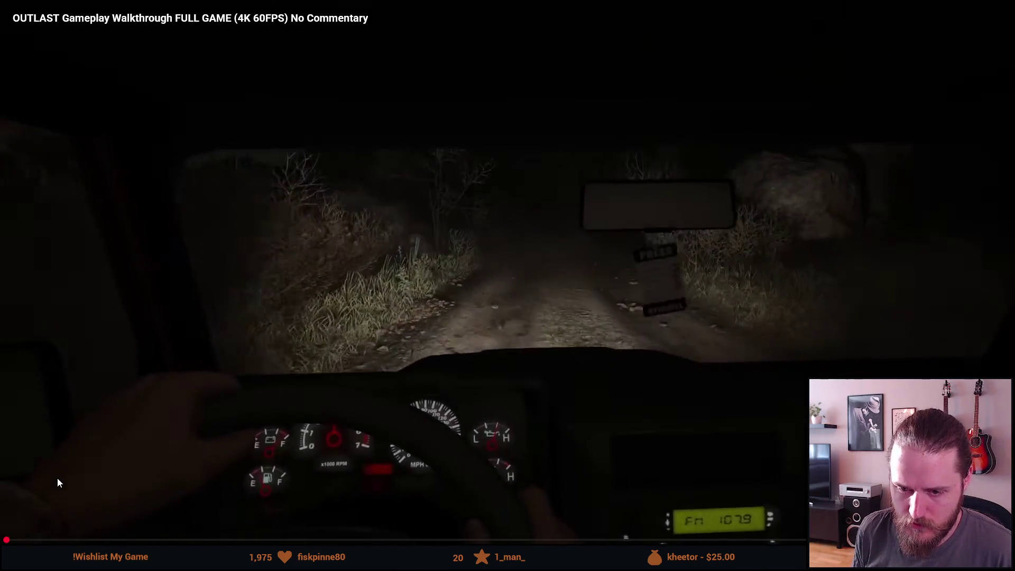
key("space")
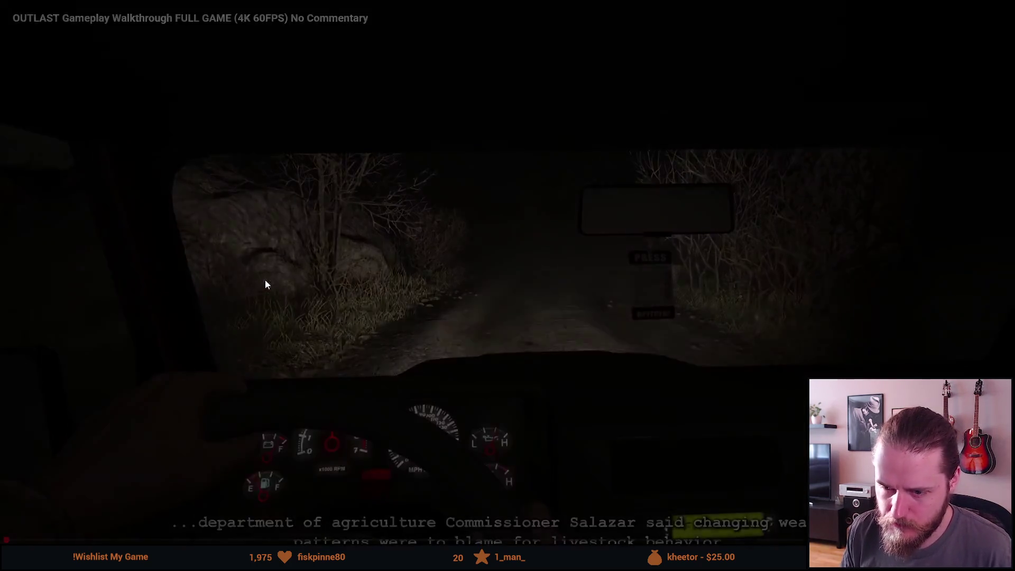
key("Escape")
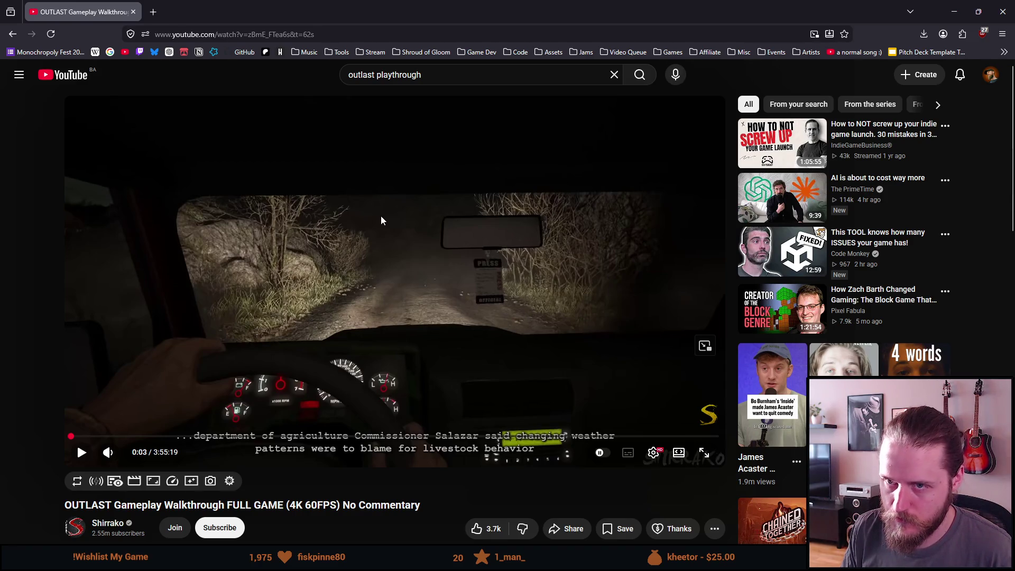
Go back to the outlast playthrough results and open another Outlast playthrough video
key("alt+Left")
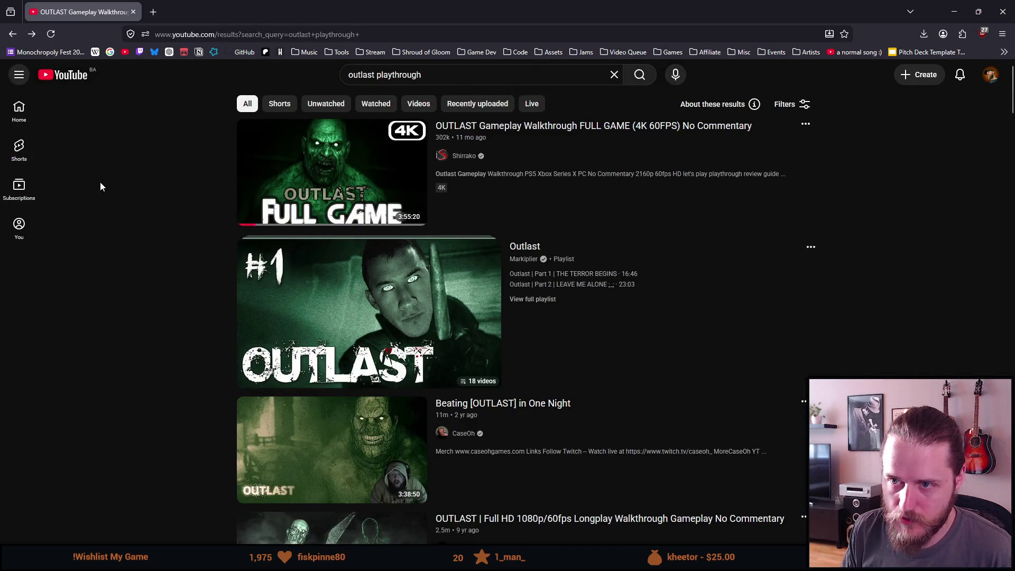
scroll(95, 194, "down", 2)
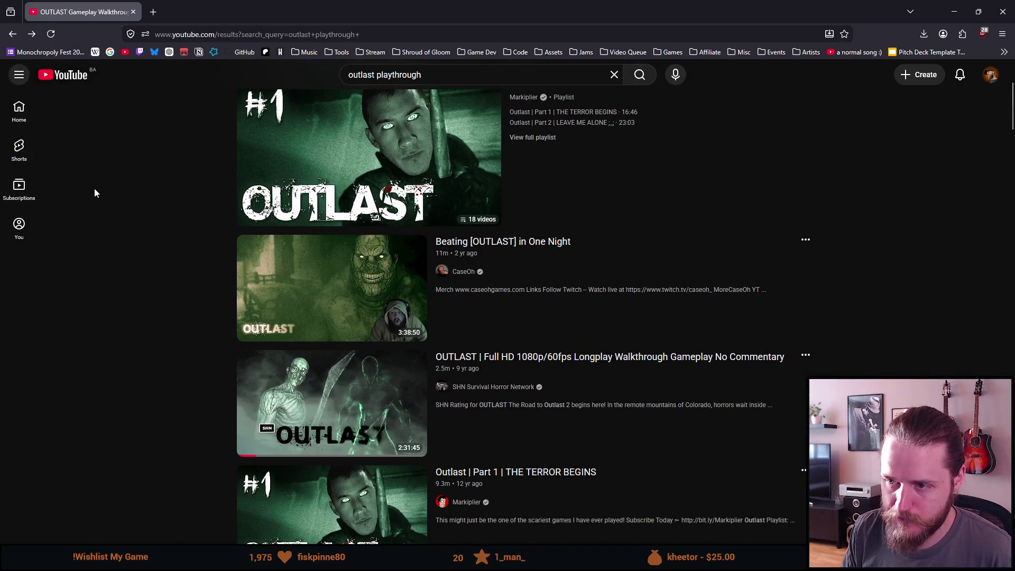
mouse_move(286, 286)
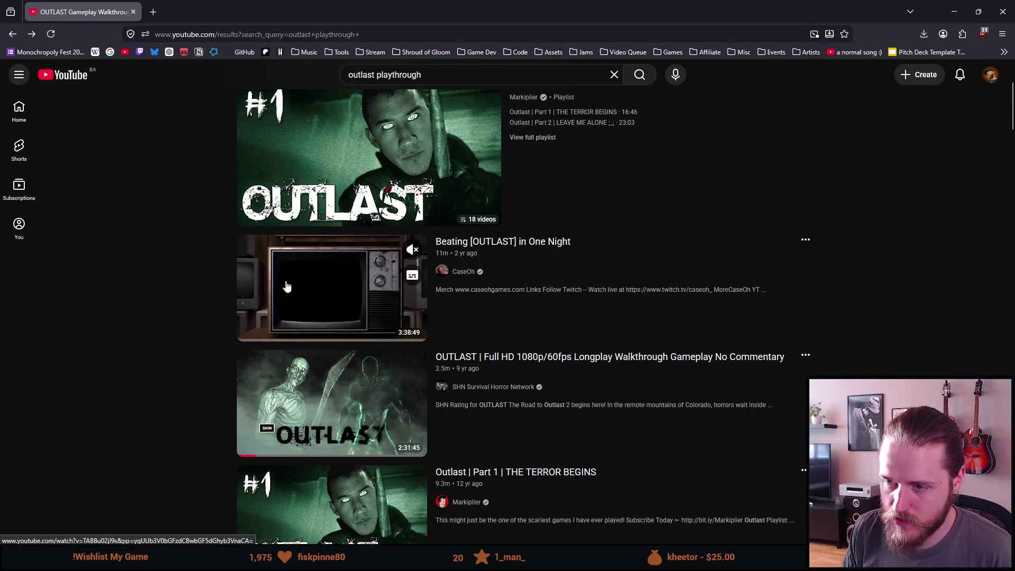
scroll(159, 290, "down", 1)
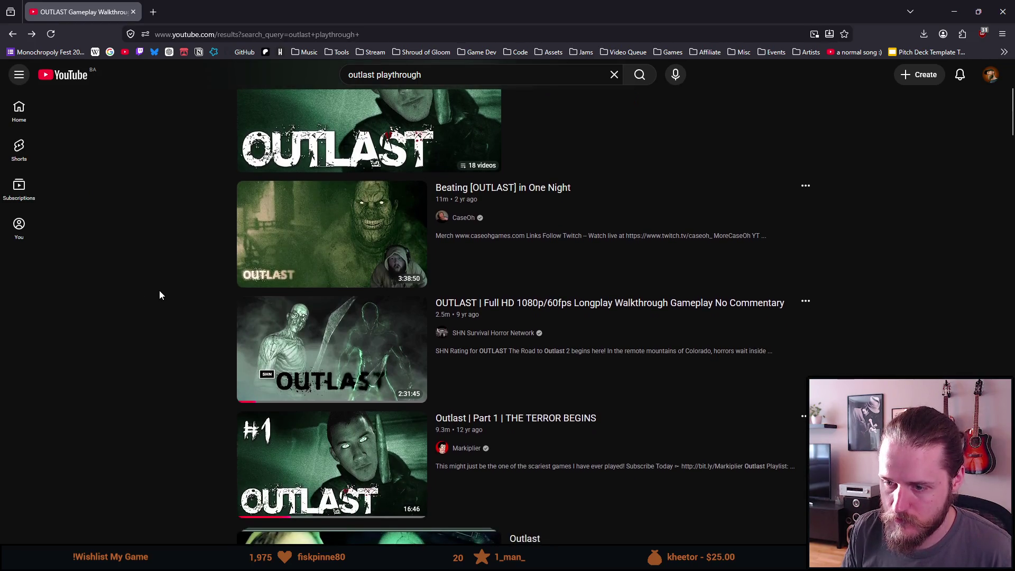
left_click(274, 361)
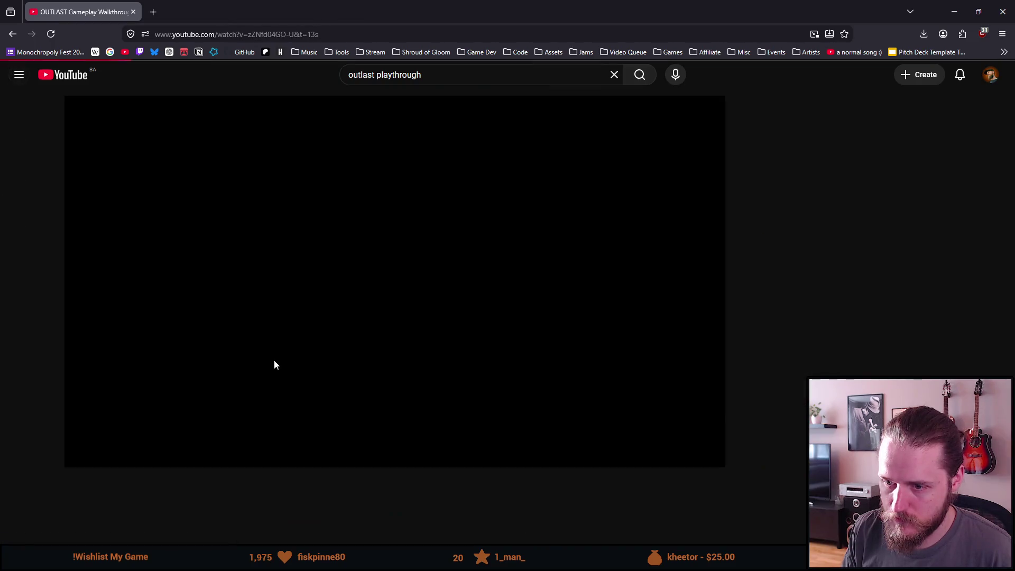